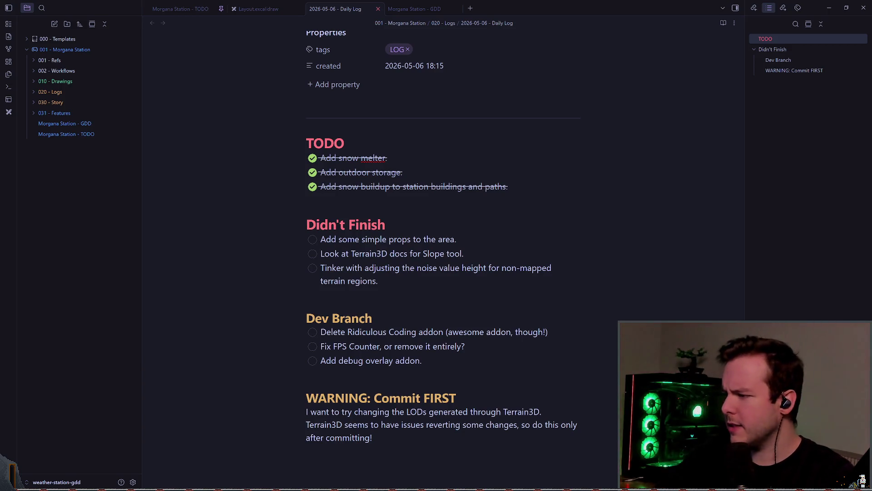
Step: Create the 2026-05-07 daily log with QuickAdd: New Day from the command palette
{"action": "left_click", "coordinate": [307, 199]}
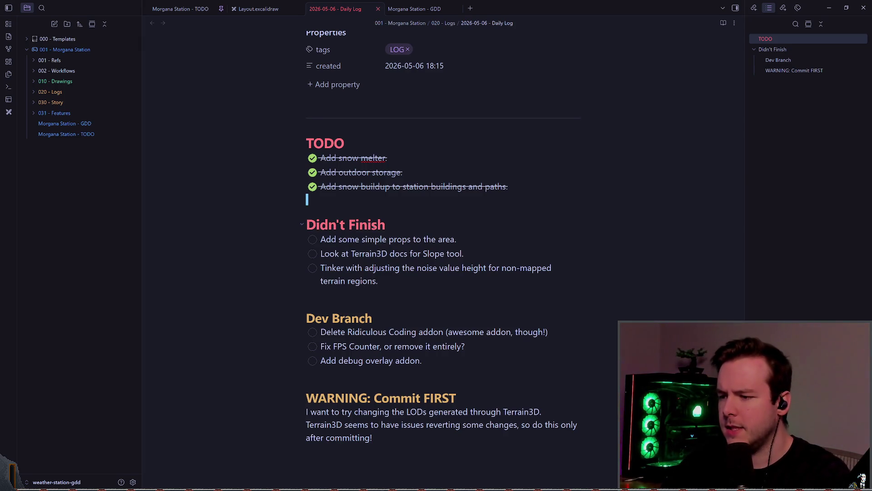
{"action": "key", "text": "ctrl+p"}
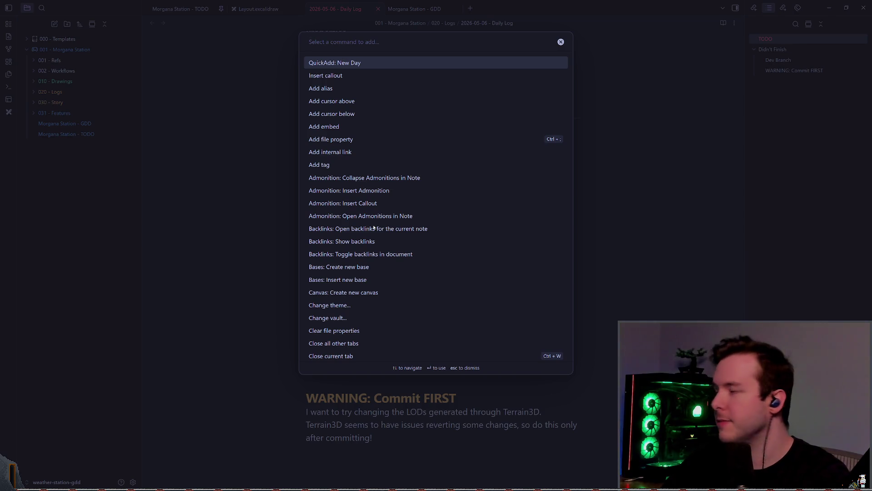
{"action": "left_click", "coordinate": [383, 59]}
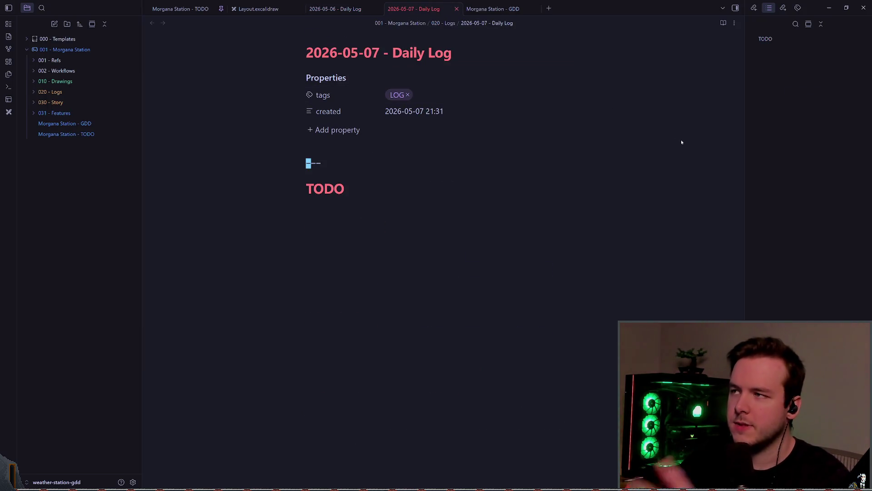
{"action": "left_click", "coordinate": [486, 239]}
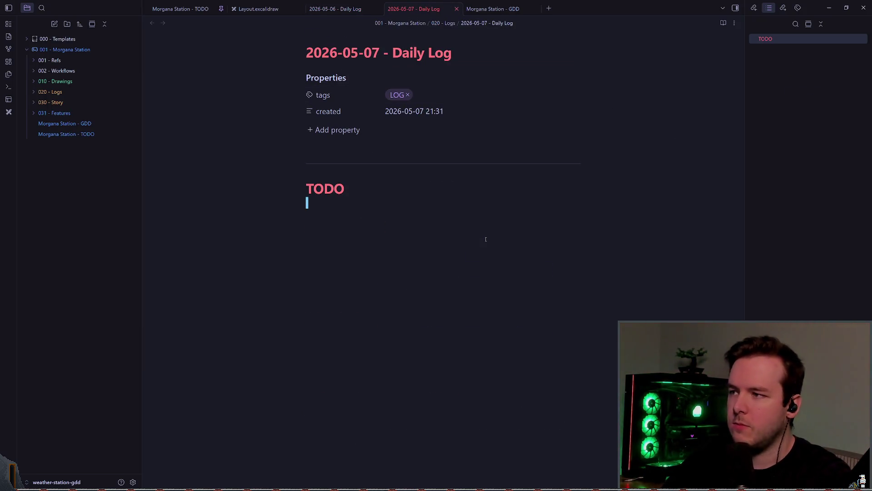
Step: Carry over 2026-05-06's unfinished tasks, Dev Branch and WARNING sections under the new TODO heading
{"action": "key", "text": "ctrl+shift+Tab"}
{"action": "key", "text": "Up"}
{"action": "key", "text": "Down"}
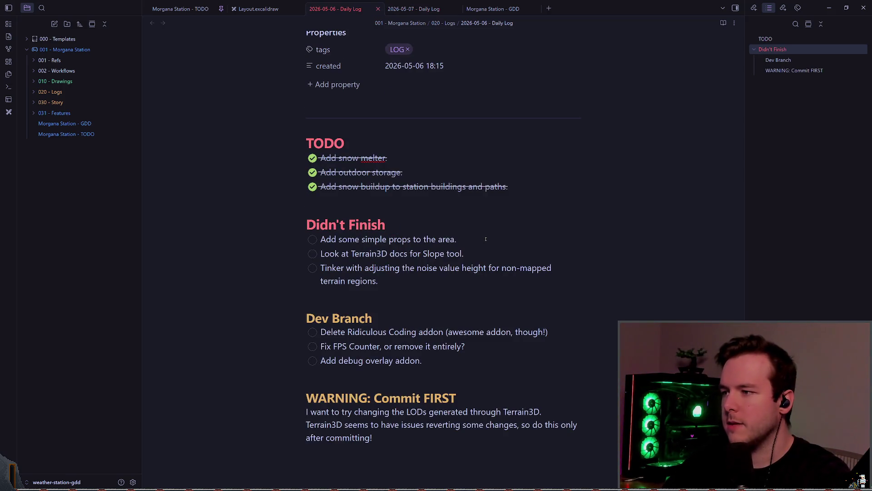
{"action": "key", "text": "ctrl+Tab"}
{"action": "key", "text": "ctrl+v"}
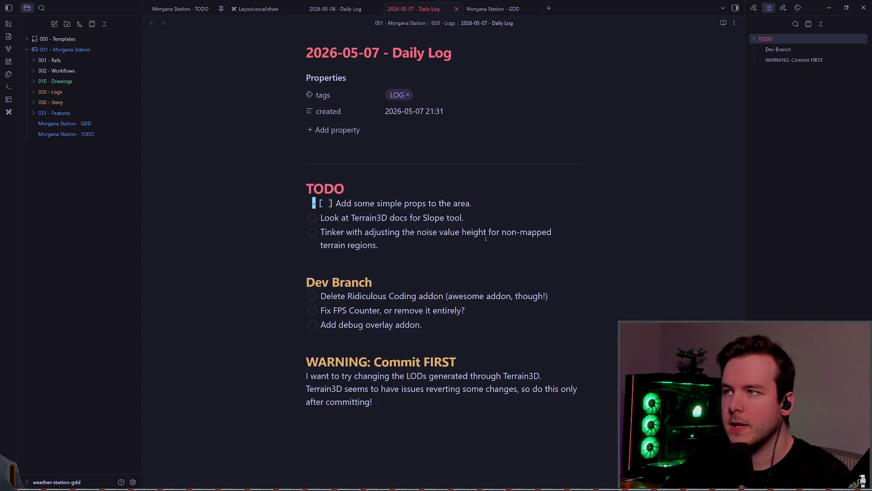
{"action": "key", "text": "ctrl+shift+Tab"}
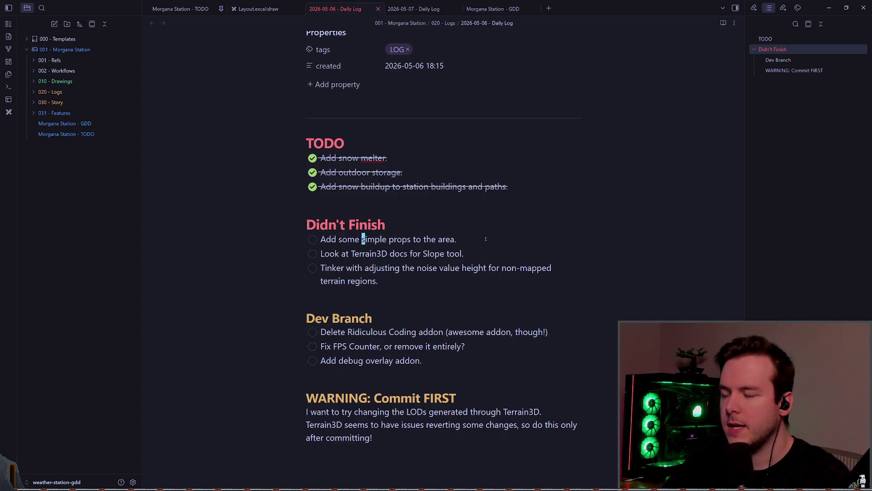
{"action": "key", "text": "ctrl+Tab"}
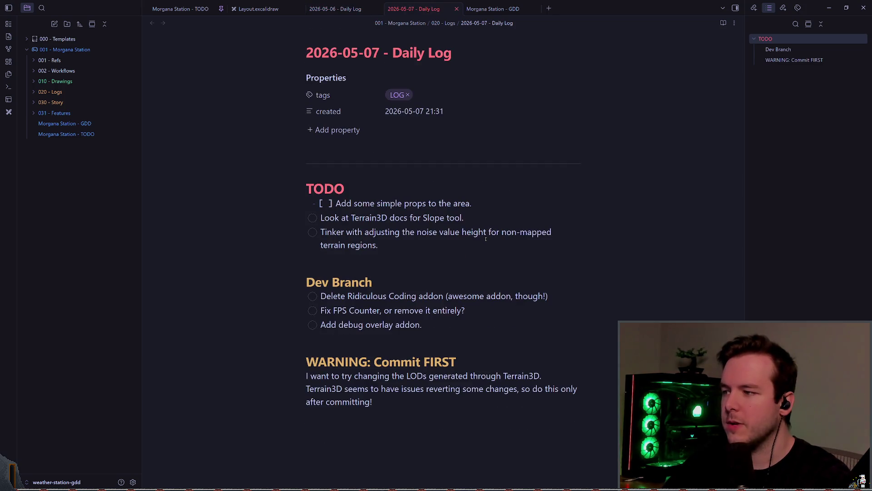
{"action": "key", "text": "Down"}
{"action": "key", "text": "Down"}
{"action": "key", "text": "Down"}
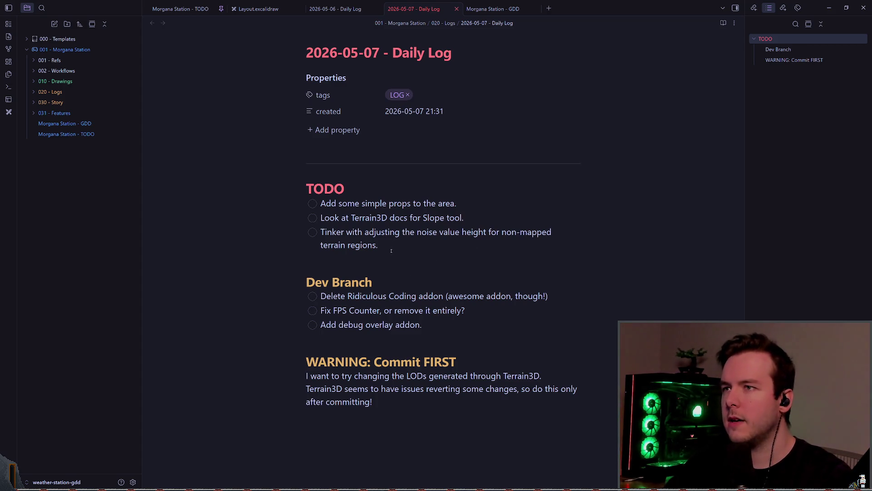
{"action": "key", "text": "alt+Tab"}
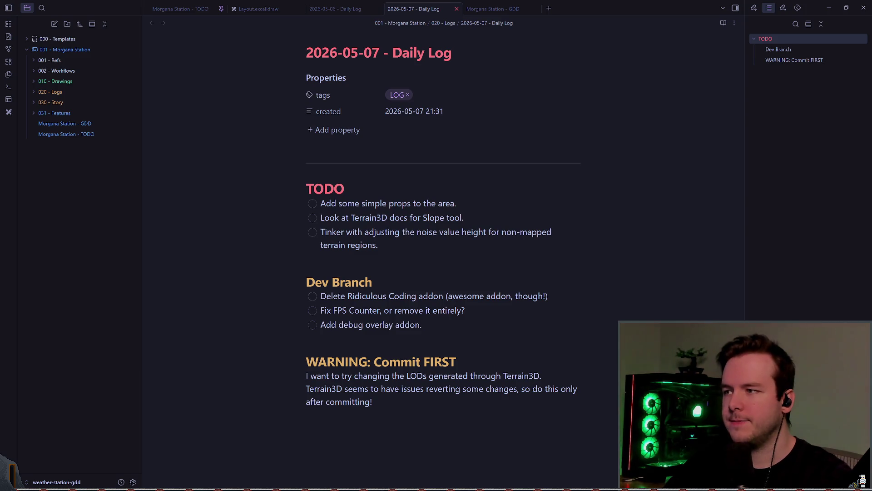
{"action": "key", "text": "ctrl+super+Right"}
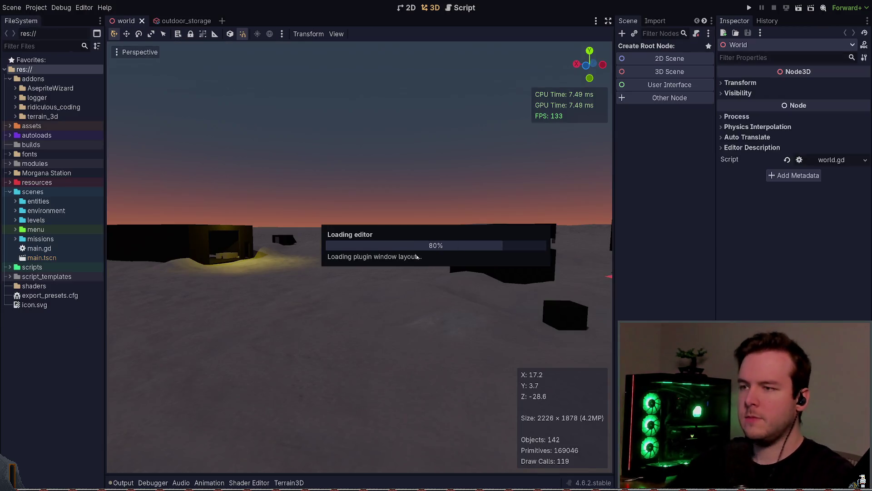
Step: Orbit and fly the 3D camera down to survey the station buildings on the snowy terrain
{"action": "mouse_move", "coordinate": [424, 229]}
{"action": "left_mouse_down"}
{"action": "mouse_move", "coordinate": [363, 240]}
{"action": "mouse_move", "coordinate": [277, 233]}
{"action": "mouse_move", "coordinate": [418, 253]}
{"action": "mouse_move", "coordinate": [440, 246]}
{"action": "mouse_move", "coordinate": [390, 255]}
{"action": "mouse_move", "coordinate": [392, 295]}
{"action": "mouse_move", "coordinate": [401, 254]}
{"action": "mouse_move", "coordinate": [429, 246]}
{"action": "mouse_move", "coordinate": [449, 268]}
{"action": "mouse_move", "coordinate": [288, 249]}
{"action": "left_mouse_up"}
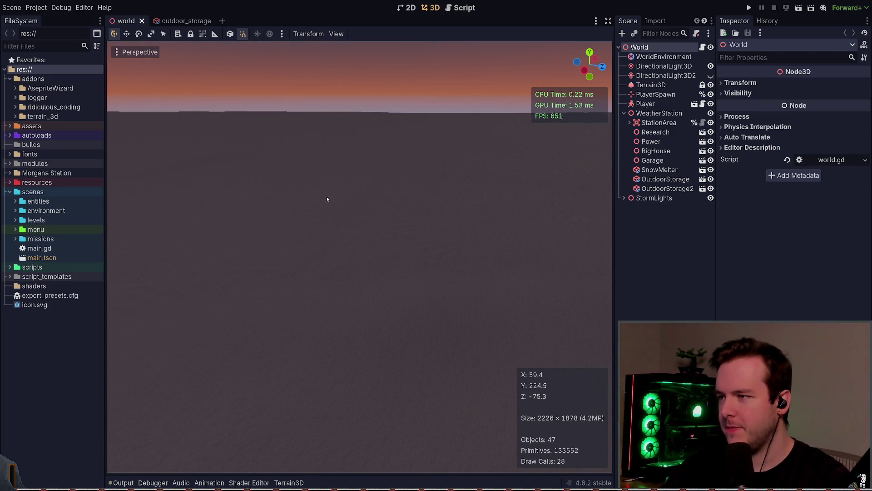
{"action": "left_click_drag", "start_coordinate": [253, 219], "coordinate": [372, 227]}
{"action": "mouse_move", "coordinate": [465, 221]}
{"action": "left_mouse_down"}
{"action": "mouse_move", "coordinate": [456, 346]}
{"action": "mouse_move", "coordinate": [471, 196]}
{"action": "mouse_move", "coordinate": [463, 346]}
{"action": "mouse_move", "coordinate": [454, 232]}
{"action": "mouse_move", "coordinate": [326, 175]}
{"action": "left_mouse_up"}
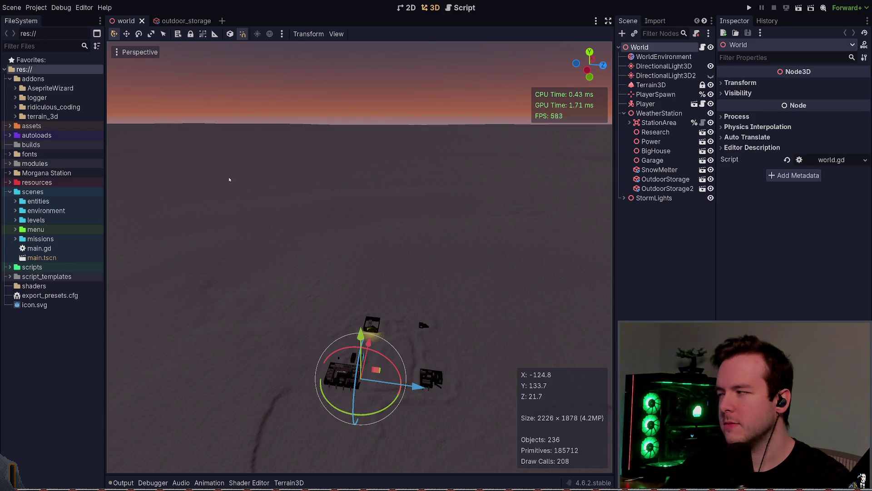
{"action": "mouse_move", "coordinate": [369, 199]}
{"action": "left_mouse_down"}
{"action": "mouse_move", "coordinate": [370, 159]}
{"action": "mouse_move", "coordinate": [370, 178]}
{"action": "mouse_move", "coordinate": [370, 166]}
{"action": "mouse_move", "coordinate": [442, 231]}
{"action": "left_mouse_up"}
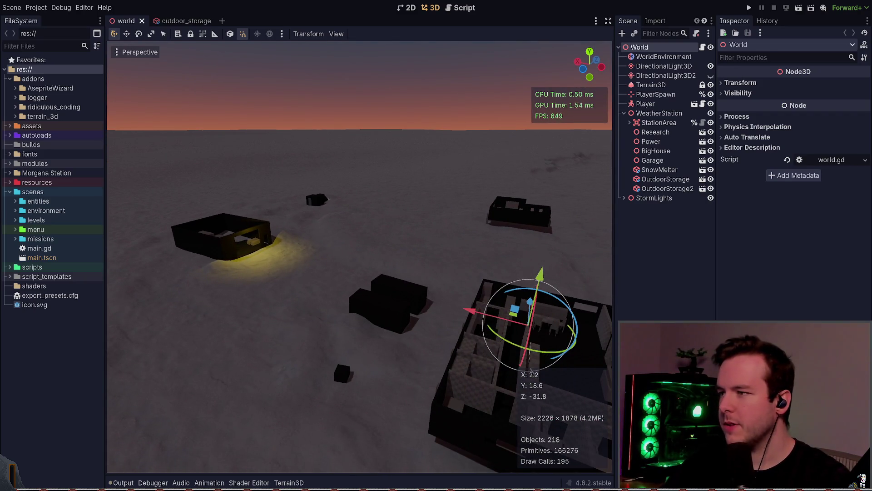
Step: Back in the 2026-05-07 daily log, select and read the first TODO task line
{"action": "key", "text": "alt+Tab"}
{"action": "left_click_drag", "start_coordinate": [457, 204], "coordinate": [321, 204]}
{"action": "left_click", "coordinate": [457, 205]}
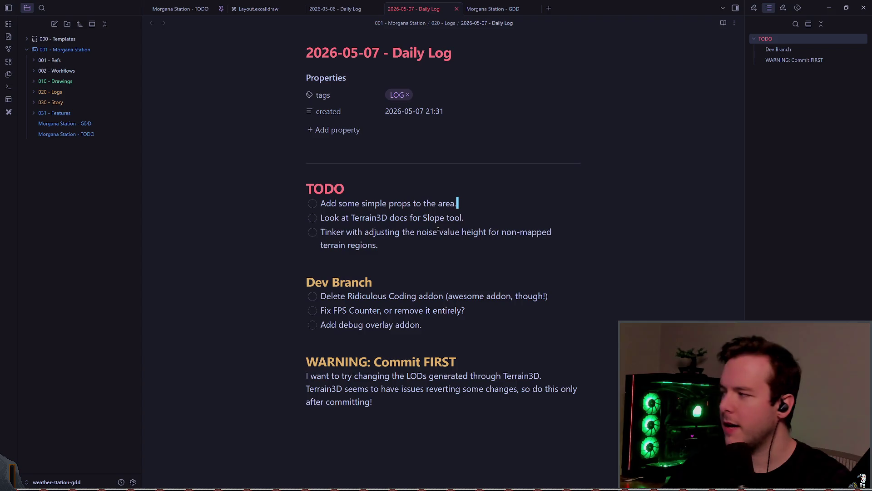
Step: Select and read over the Terrain3D docs task line
{"action": "mouse_move", "coordinate": [332, 216]}
{"action": "left_mouse_down"}
{"action": "mouse_move", "coordinate": [484, 218]}
{"action": "mouse_move", "coordinate": [494, 230]}
{"action": "mouse_move", "coordinate": [494, 223]}
{"action": "left_mouse_up"}
{"action": "left_click", "coordinate": [485, 218]}
{"action": "mouse_move", "coordinate": [328, 231]}
{"action": "left_mouse_down"}
{"action": "mouse_move", "coordinate": [325, 217]}
{"action": "mouse_move", "coordinate": [471, 217]}
{"action": "left_mouse_up"}
{"action": "left_click", "coordinate": [461, 218]}
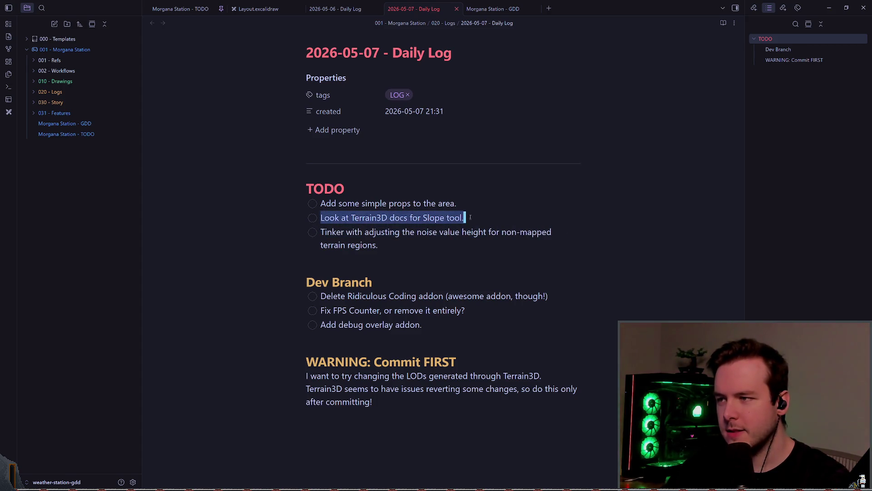
{"action": "left_click", "coordinate": [476, 218]}
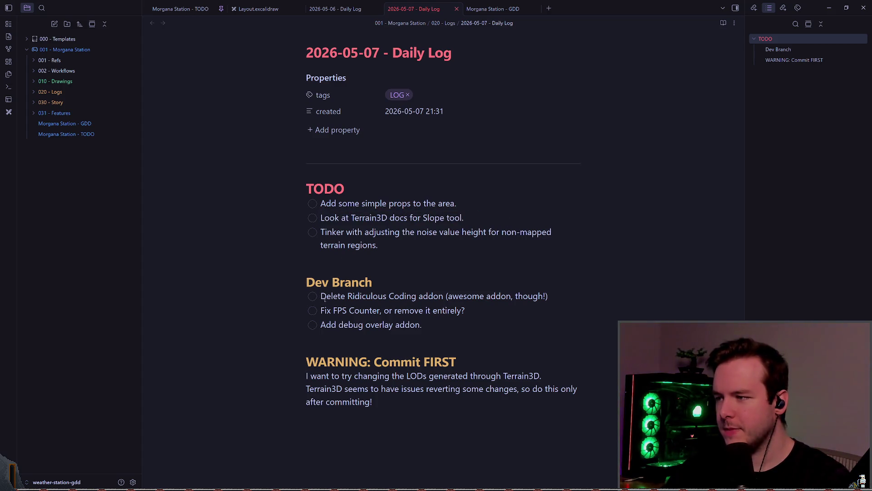
Step: Look over the Dev Branch items and the Tinker task's noise value height phrase
{"action": "left_click_drag", "start_coordinate": [325, 298], "coordinate": [423, 326]}
{"action": "left_click_drag", "start_coordinate": [379, 246], "coordinate": [322, 232]}
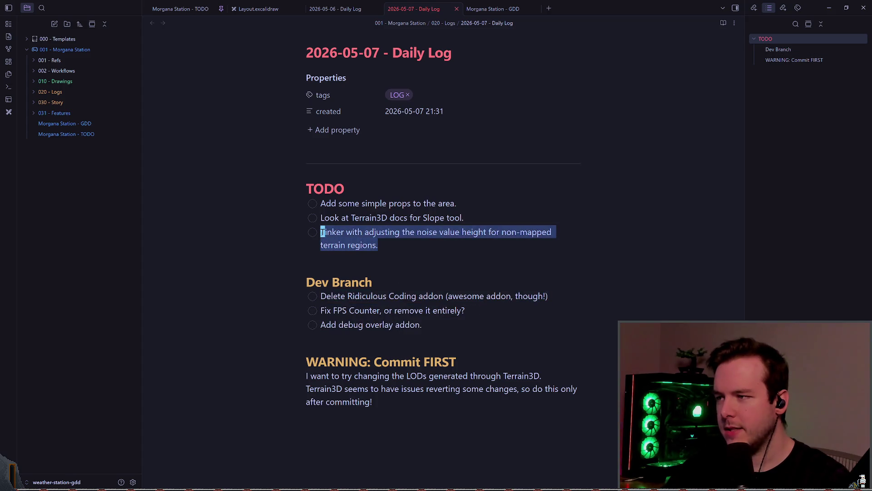
{"action": "left_click", "coordinate": [397, 254]}
{"action": "left_click_drag", "start_coordinate": [396, 254], "coordinate": [321, 230]}
{"action": "left_click", "coordinate": [421, 243]}
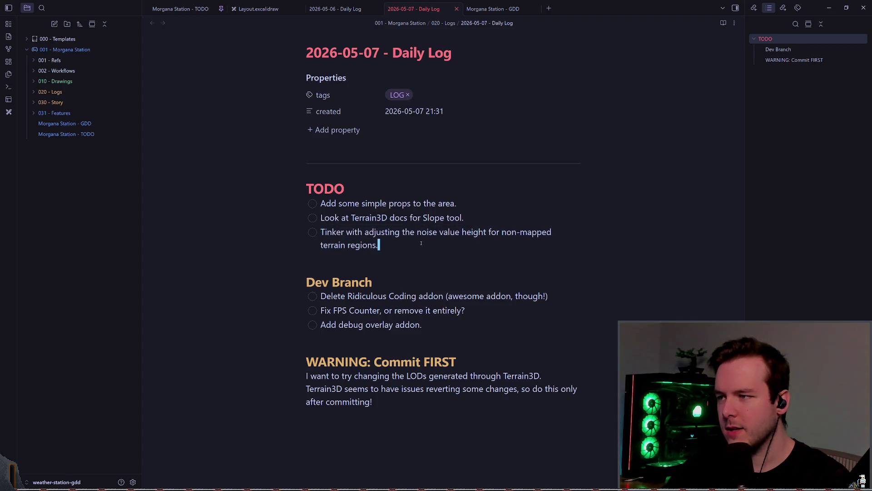
{"action": "mouse_move", "coordinate": [414, 232]}
{"action": "left_mouse_down"}
{"action": "mouse_move", "coordinate": [485, 232]}
{"action": "mouse_move", "coordinate": [403, 251]}
{"action": "left_mouse_up"}
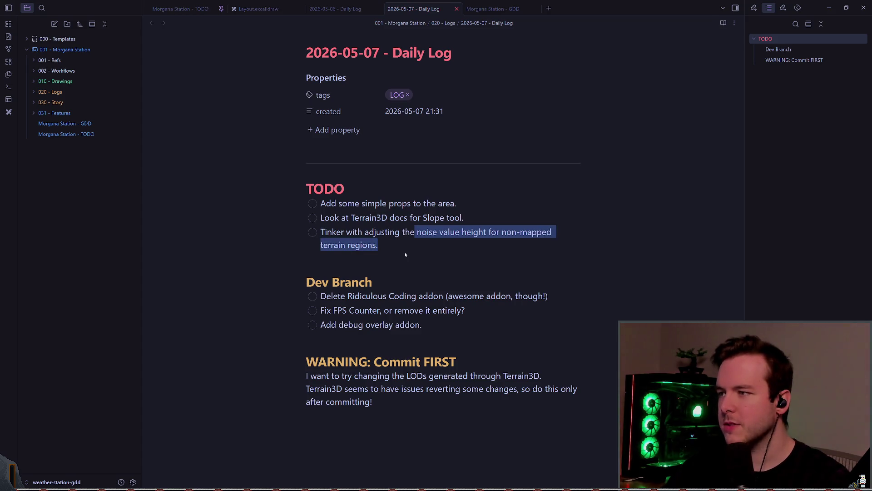
{"action": "key", "text": "alt+Tab"}
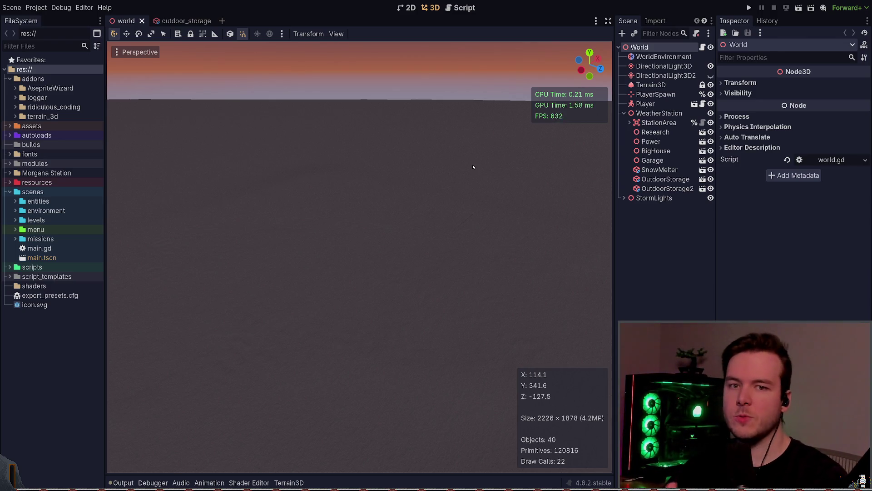
{"action": "left_click_drag", "start_coordinate": [473, 167], "coordinate": [473, 156]}
{"action": "mouse_move", "coordinate": [425, 170]}
{"action": "left_mouse_down"}
{"action": "mouse_move", "coordinate": [425, 159]}
{"action": "mouse_move", "coordinate": [427, 193]}
{"action": "left_mouse_up"}
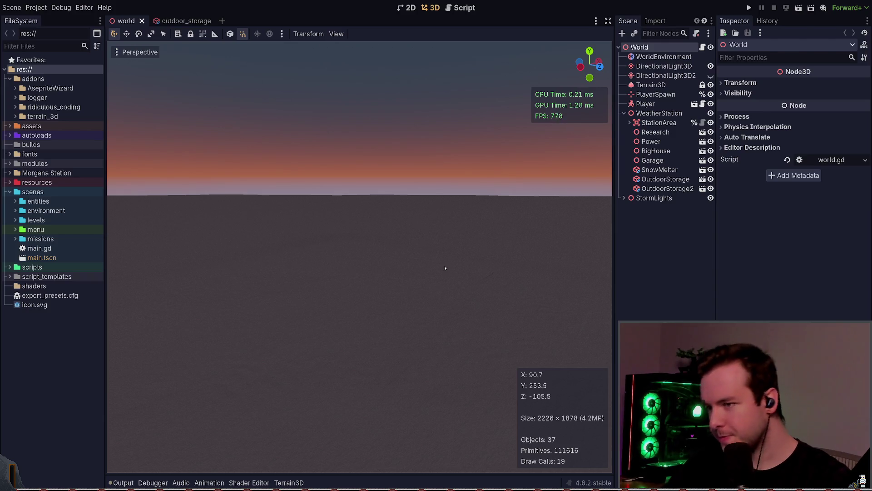
{"action": "left_click_drag", "start_coordinate": [423, 253], "coordinate": [424, 261]}
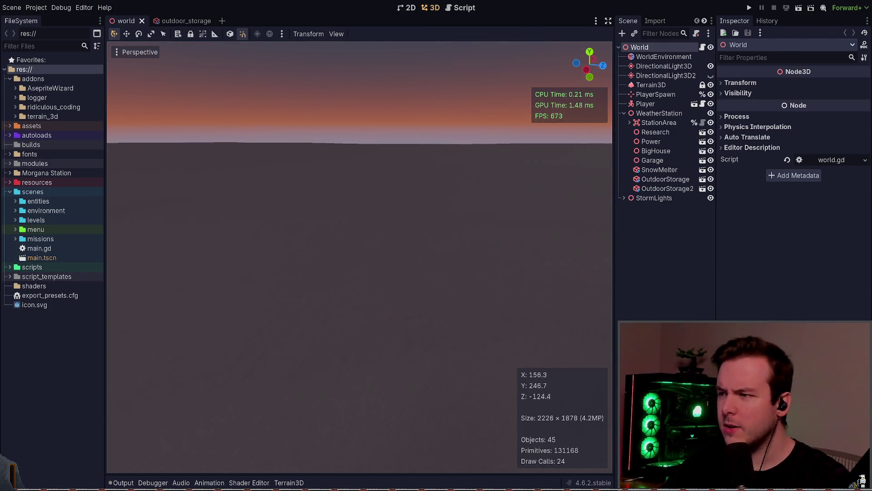
{"action": "scroll", "coordinate": [401, 233], "scroll_direction": "up", "scroll_amount": 4}
{"action": "scroll", "coordinate": [394, 240], "scroll_direction": "down", "scroll_amount": 15}
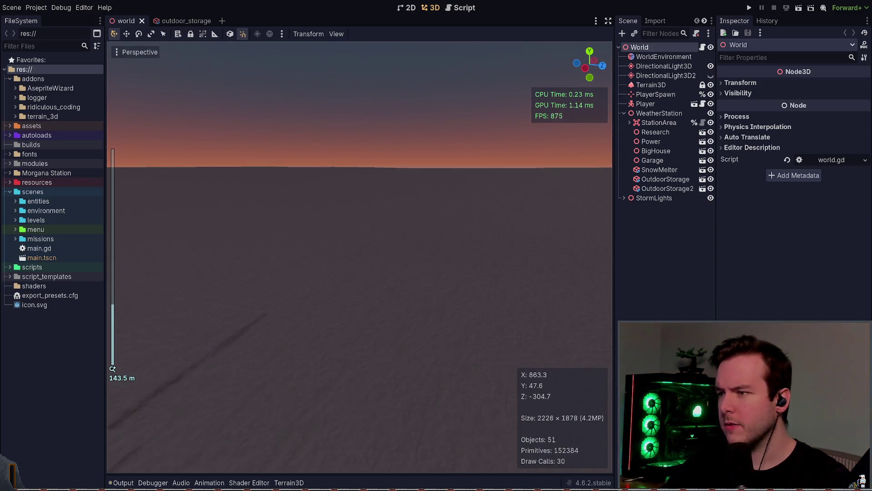
{"action": "mouse_move", "coordinate": [393, 239]}
{"action": "left_mouse_down"}
{"action": "mouse_move", "coordinate": [431, 213]}
{"action": "mouse_move", "coordinate": [454, 223]}
{"action": "mouse_move", "coordinate": [437, 209]}
{"action": "mouse_move", "coordinate": [454, 199]}
{"action": "mouse_move", "coordinate": [422, 213]}
{"action": "mouse_move", "coordinate": [436, 216]}
{"action": "mouse_move", "coordinate": [387, 208]}
{"action": "left_mouse_up"}
{"action": "scroll", "coordinate": [393, 238], "scroll_direction": "up", "scroll_amount": 2}
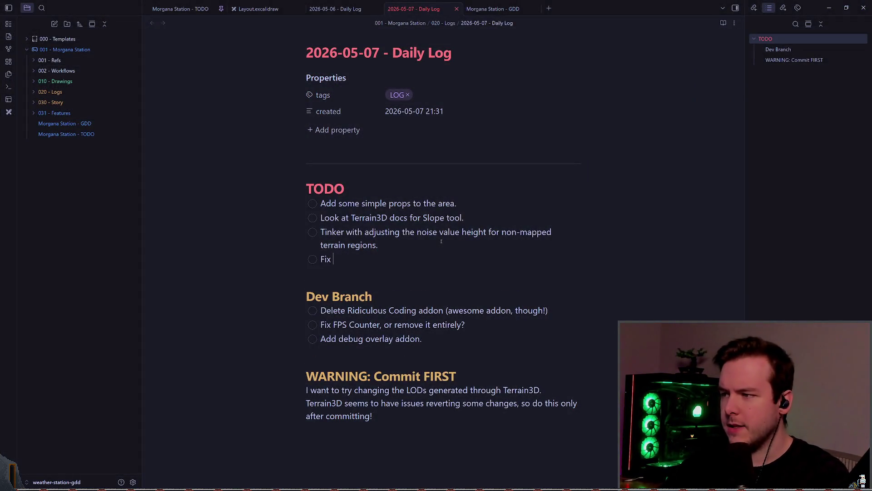
Step: Correct the new TODO line to read 'Fix squares to the South' and tilt the Godot view up
{"action": "key", "text": "BackSpace"}
{"action": "type", "text": "squares to the South"}
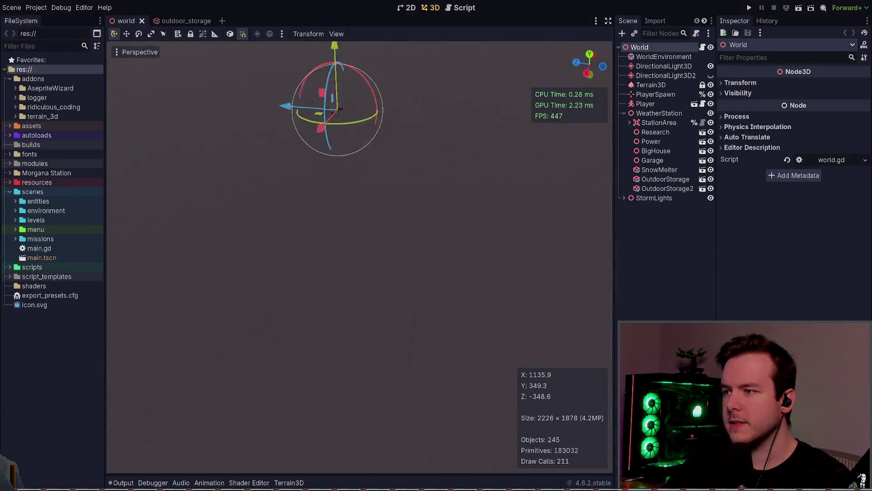
{"action": "left_click_drag", "start_coordinate": [439, 244], "coordinate": [439, 186]}
{"action": "left_click_drag", "start_coordinate": [421, 255], "coordinate": [421, 264]}
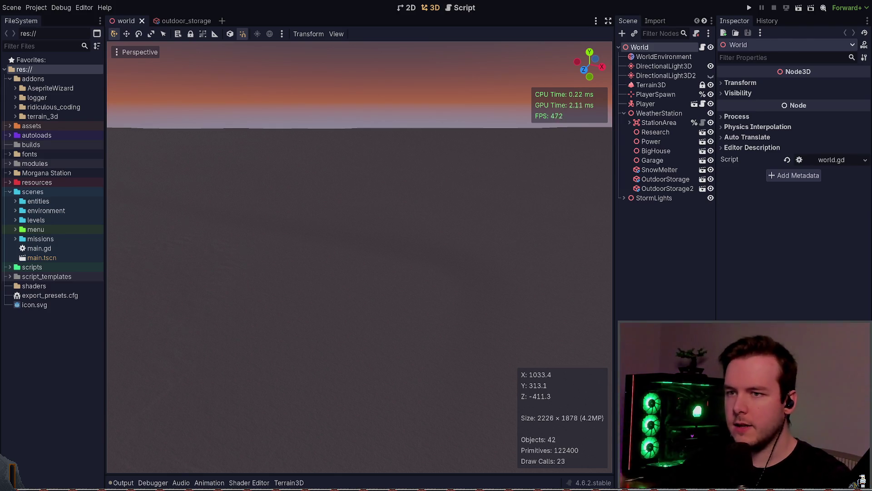
{"action": "left_click_drag", "start_coordinate": [369, 206], "coordinate": [650, 80]}
{"action": "left_click", "coordinate": [650, 85]}
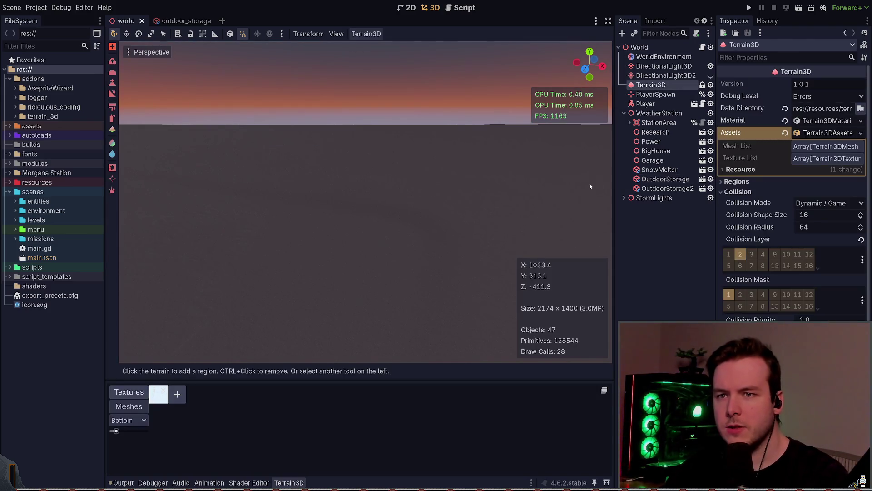
{"action": "left_click", "coordinate": [738, 191]}
{"action": "left_click", "coordinate": [736, 181]}
{"action": "left_click", "coordinate": [736, 181]}
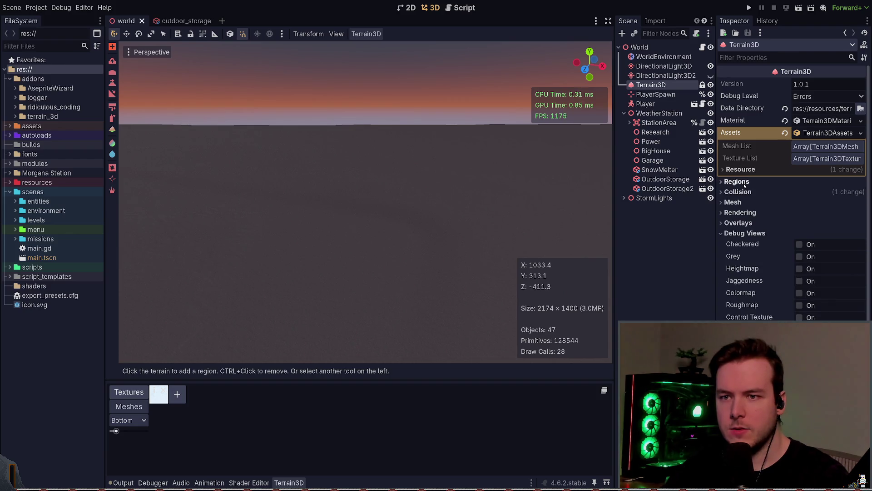
{"action": "left_click", "coordinate": [747, 233]}
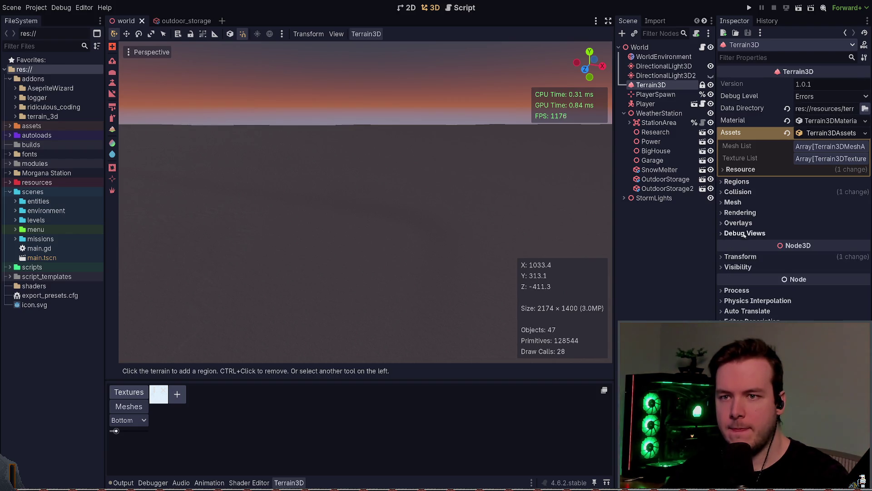
{"action": "left_click", "coordinate": [828, 132]}
{"action": "left_click", "coordinate": [823, 121]}
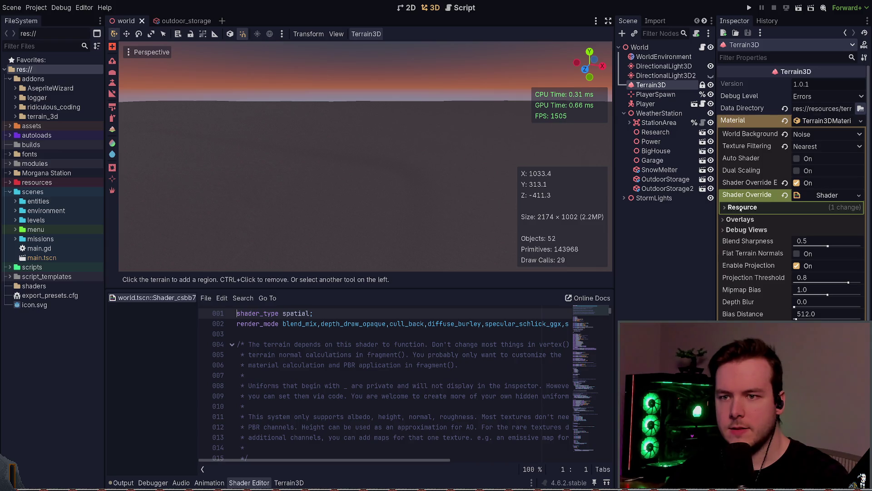
{"action": "scroll", "coordinate": [737, 277], "scroll_direction": "down", "scroll_amount": 5}
{"action": "scroll", "coordinate": [737, 277], "scroll_direction": "up", "scroll_amount": 2}
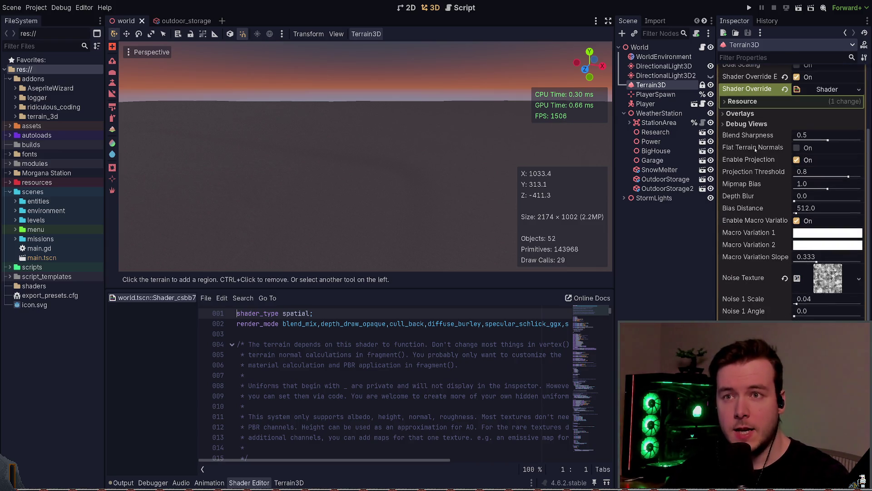
{"action": "scroll", "coordinate": [752, 174], "scroll_direction": "down", "scroll_amount": 2}
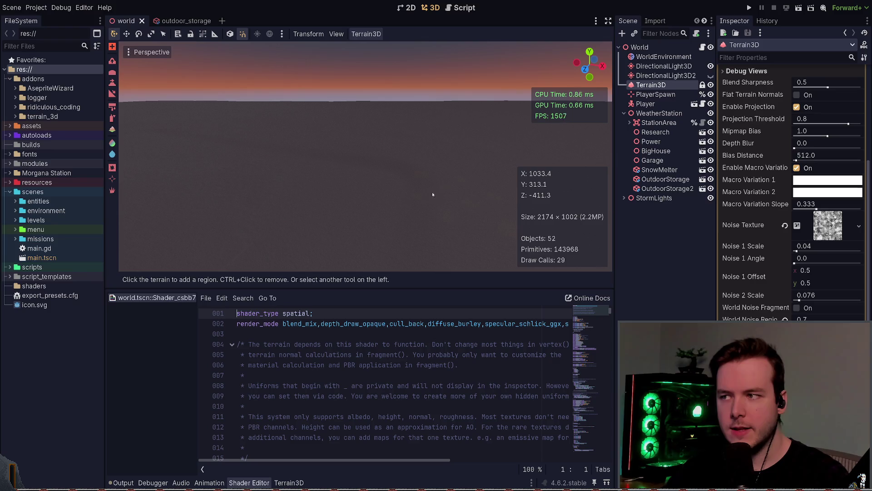
{"action": "left_click_drag", "start_coordinate": [432, 192], "coordinate": [432, 173]}
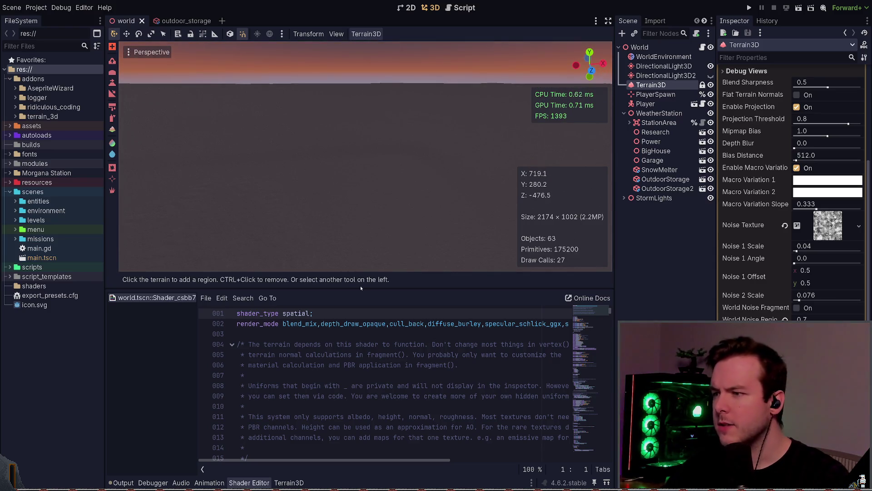
{"action": "key", "text": "alt+o"}
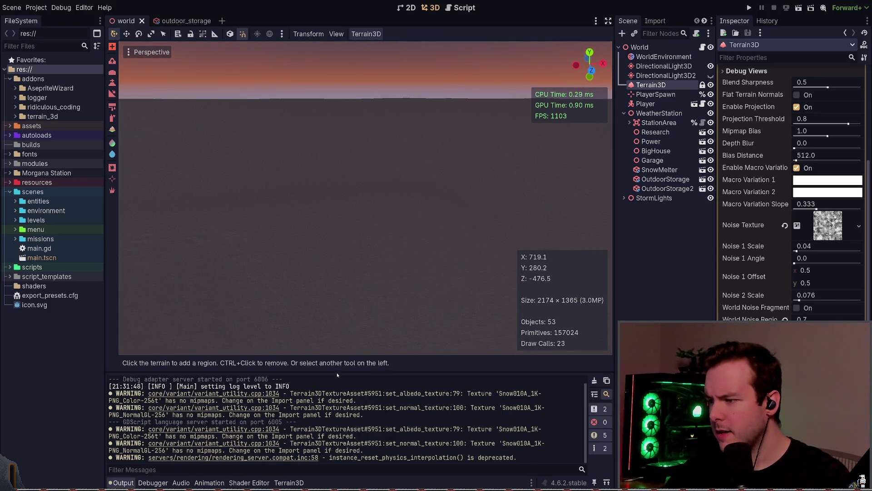
Step: Revert World Noise Region Blend and drag it down to about 0.05
{"action": "left_click_drag", "start_coordinate": [337, 375], "coordinate": [337, 391]}
{"action": "left_click_drag", "start_coordinate": [366, 205], "coordinate": [366, 252]}
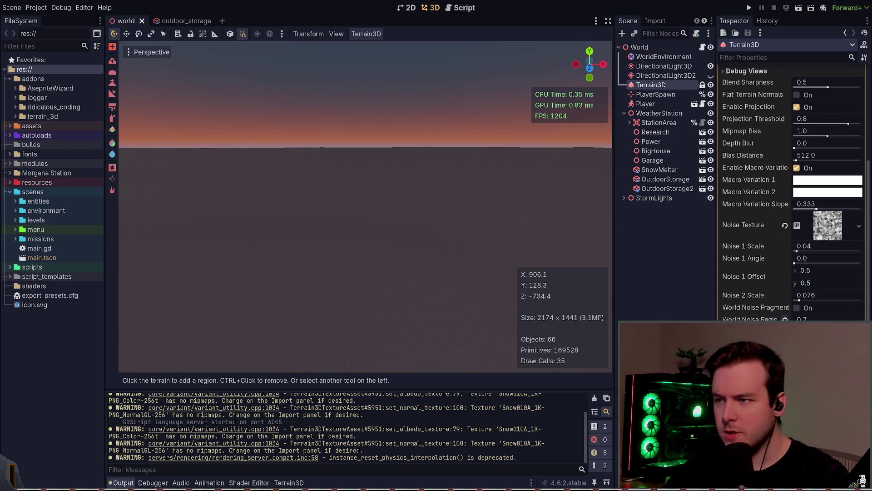
{"action": "left_click", "coordinate": [785, 319]}
{"action": "left_click_drag", "start_coordinate": [804, 319], "coordinate": [791, 319]}
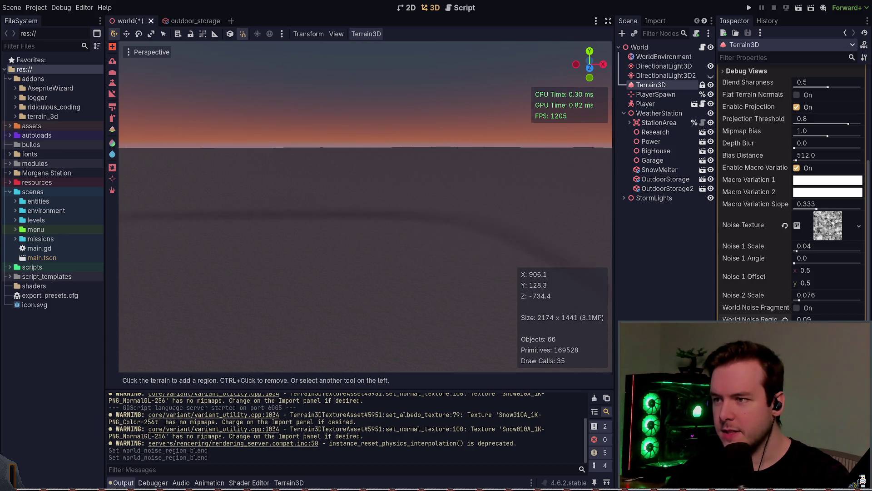
{"action": "mouse_move", "coordinate": [364, 273]}
{"action": "left_mouse_down"}
{"action": "mouse_move", "coordinate": [365, 221]}
{"action": "mouse_move", "coordinate": [390, 208]}
{"action": "left_mouse_up"}
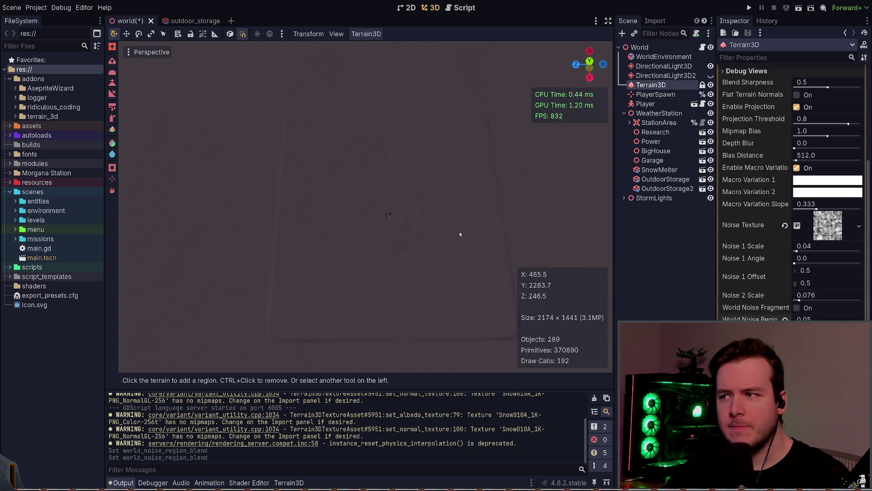
{"action": "scroll", "coordinate": [744, 177], "scroll_direction": "up", "scroll_amount": 5}
Step: Toggle the terrain's Checkered debug view on and back off
{"action": "left_click", "coordinate": [744, 177]}
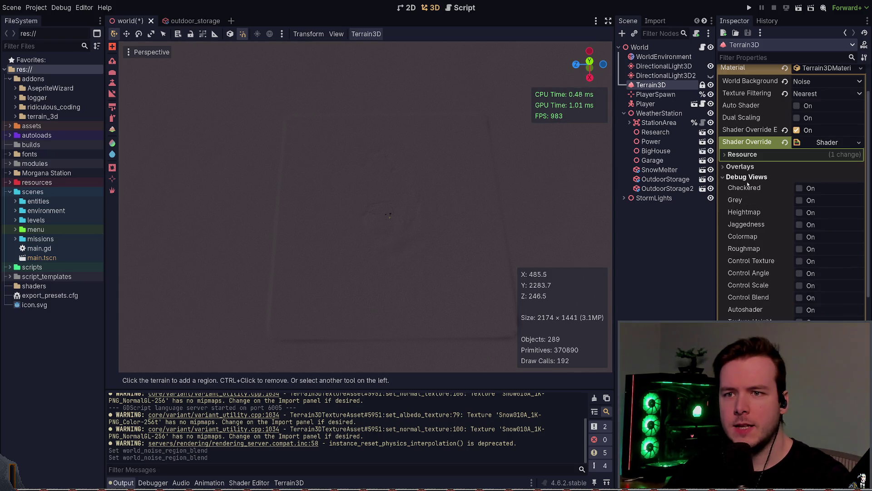
{"action": "left_click", "coordinate": [800, 188]}
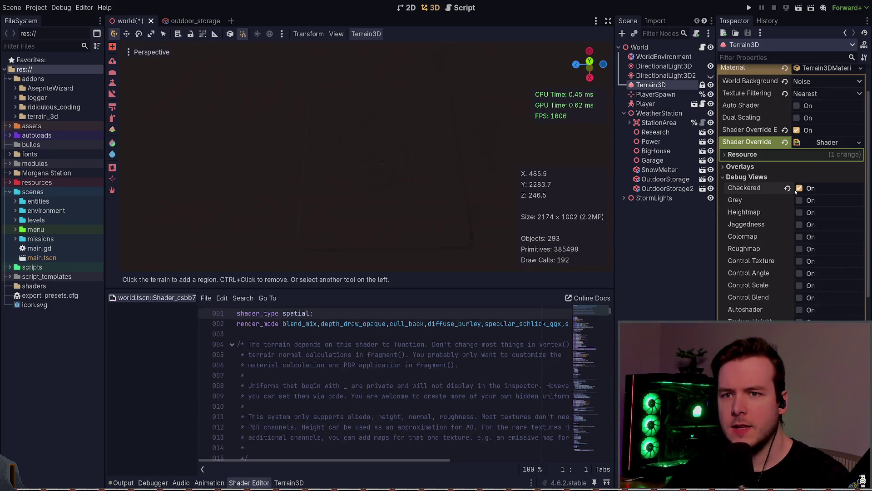
{"action": "left_click", "coordinate": [796, 191]}
{"action": "left_click", "coordinate": [123, 482]}
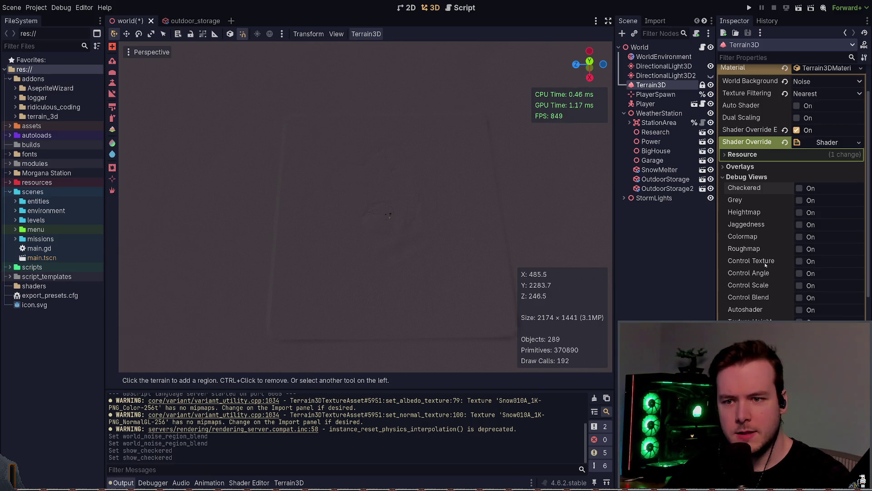
{"action": "left_click", "coordinate": [746, 177]}
Step: Enable the Region Grid overlay and orbit to view its region lines across the terrain
{"action": "left_click", "coordinate": [740, 166]}
{"action": "left_click", "coordinate": [801, 179]}
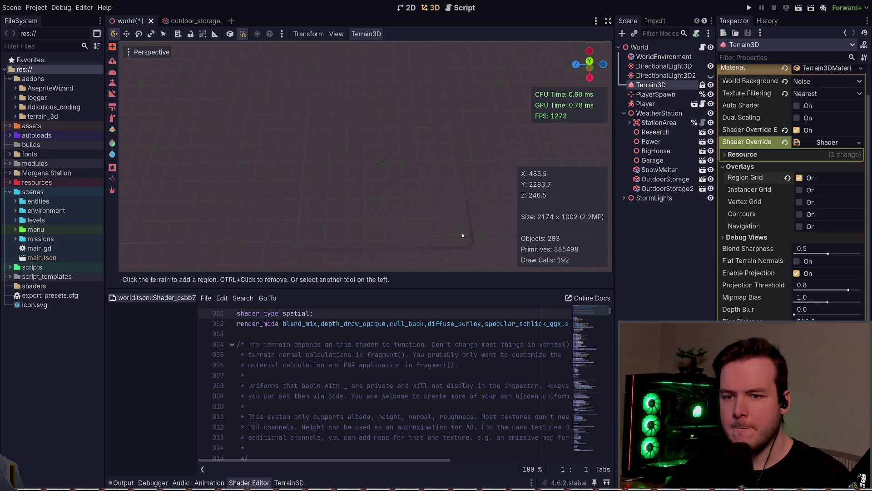
{"action": "mouse_move", "coordinate": [383, 168]}
{"action": "left_mouse_down"}
{"action": "mouse_move", "coordinate": [357, 142]}
{"action": "mouse_move", "coordinate": [365, 150]}
{"action": "left_mouse_up"}
{"action": "left_click", "coordinate": [788, 178]}
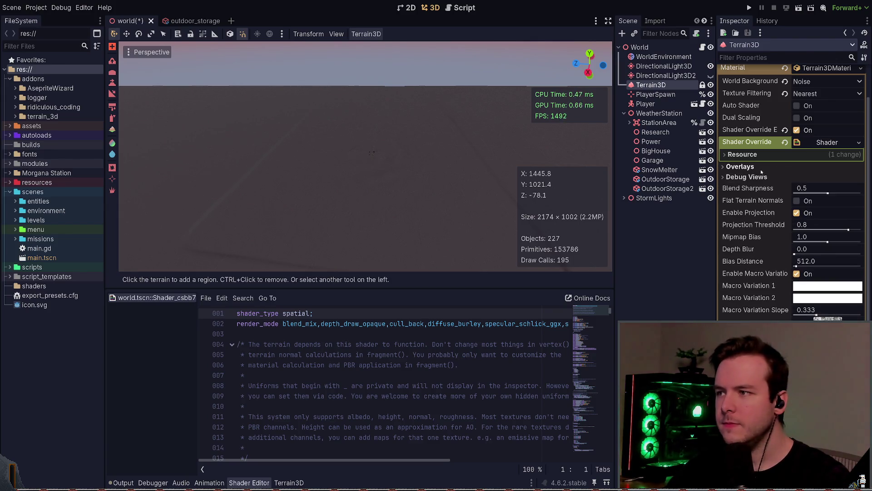
{"action": "left_click", "coordinate": [799, 178]}
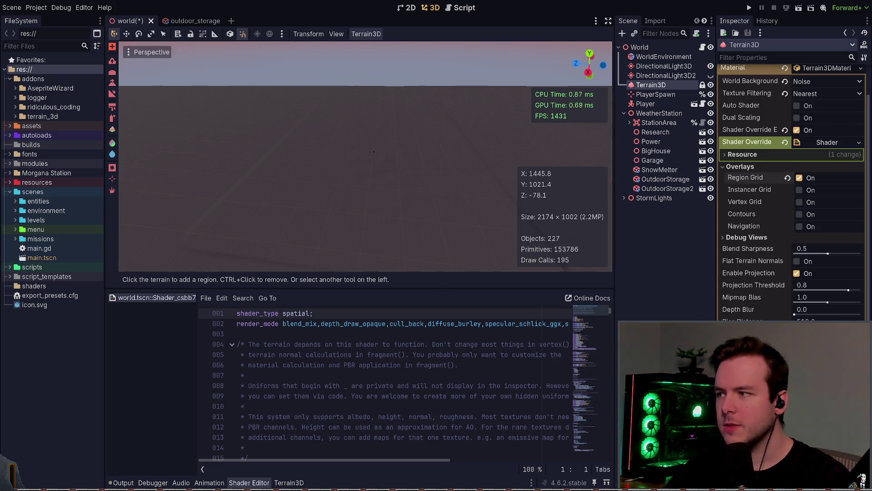
{"action": "scroll", "coordinate": [366, 156], "scroll_direction": "up", "scroll_amount": 5}
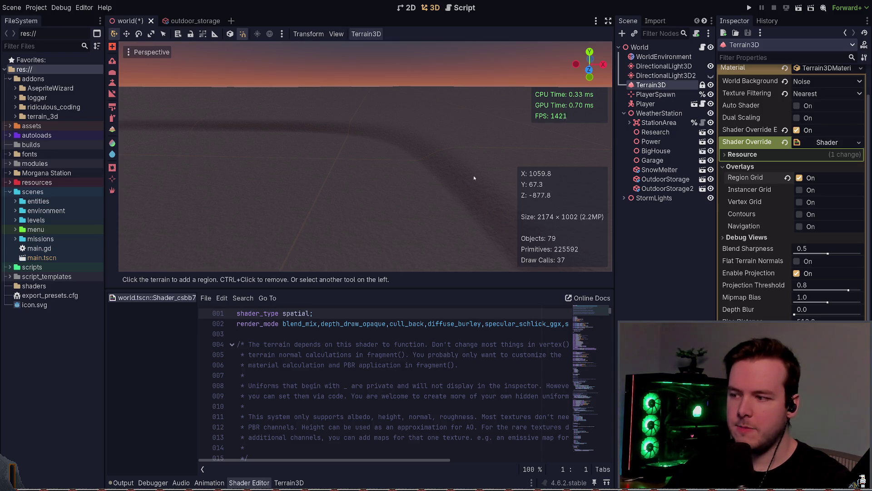
{"action": "key", "text": "alt+o"}
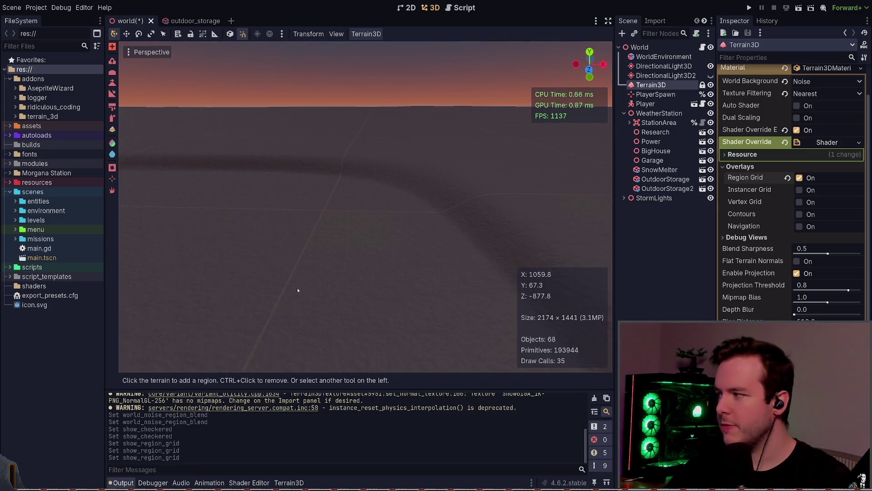
Step: Apply a new World Noise Height value, then save the scene and run the game with F5
{"action": "scroll", "coordinate": [792, 191], "scroll_direction": "down", "scroll_amount": 5}
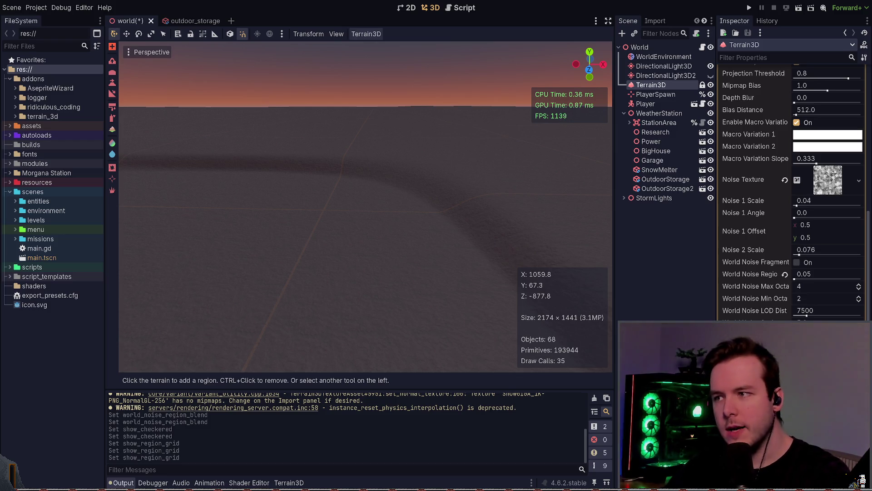
{"action": "key", "text": "Return"}
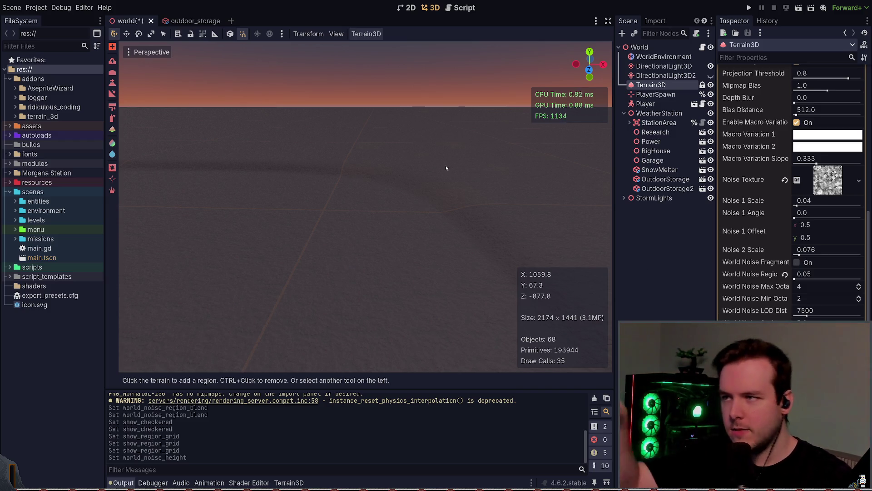
{"action": "mouse_move", "coordinate": [459, 172]}
{"action": "left_mouse_down"}
{"action": "mouse_move", "coordinate": [387, 231]}
{"action": "mouse_move", "coordinate": [391, 172]}
{"action": "left_mouse_up"}
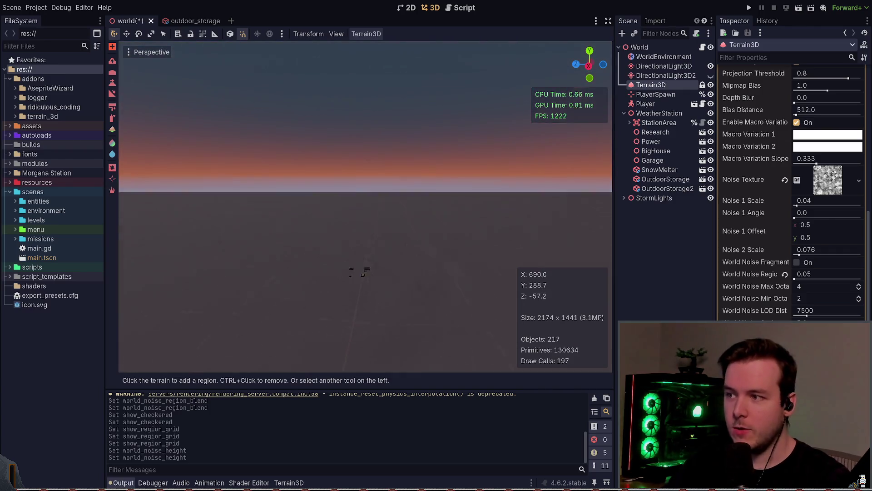
{"action": "key", "text": "F5"}
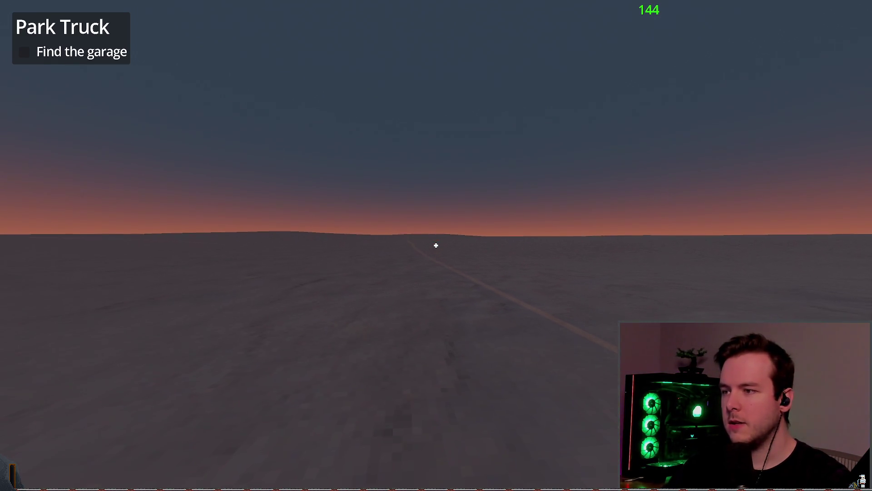
Step: Switch off the Region Grid overlay in the editor and return to the running game
{"action": "key", "text": "alt+Tab"}
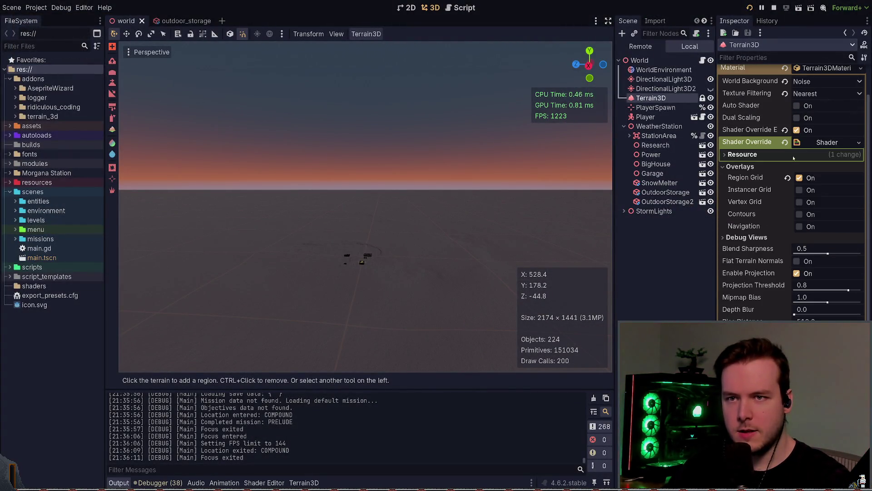
{"action": "left_click", "coordinate": [799, 178]}
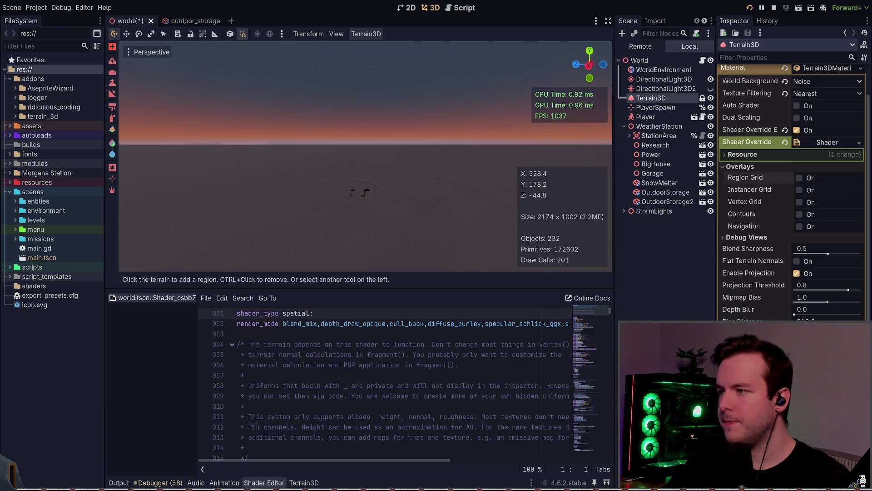
{"action": "key", "text": "alt+Tab"}
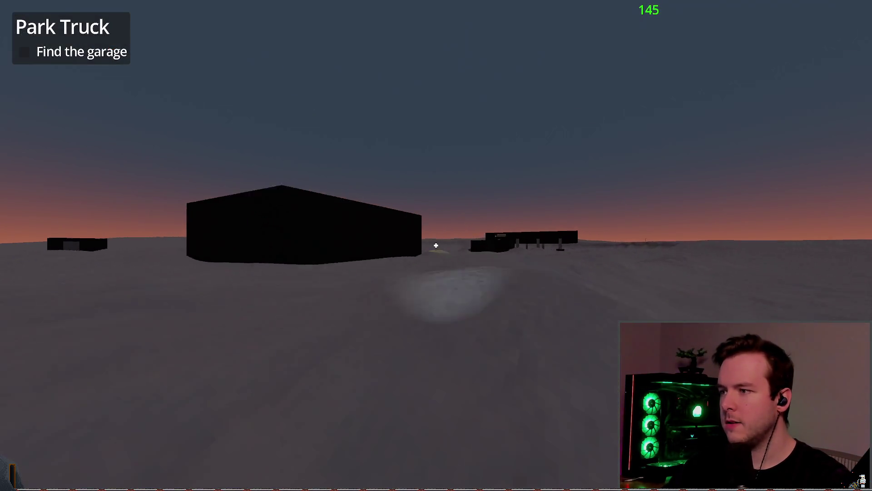
Step: Drive forward across the snowfield past the lit hill
{"action": "key", "text": "w"}
{"action": "key", "text": "w"}
{"action": "key", "text": "w"}
{"action": "key", "text": "w"}
{"action": "key", "text": "w"}
{"action": "key", "text": "w"}
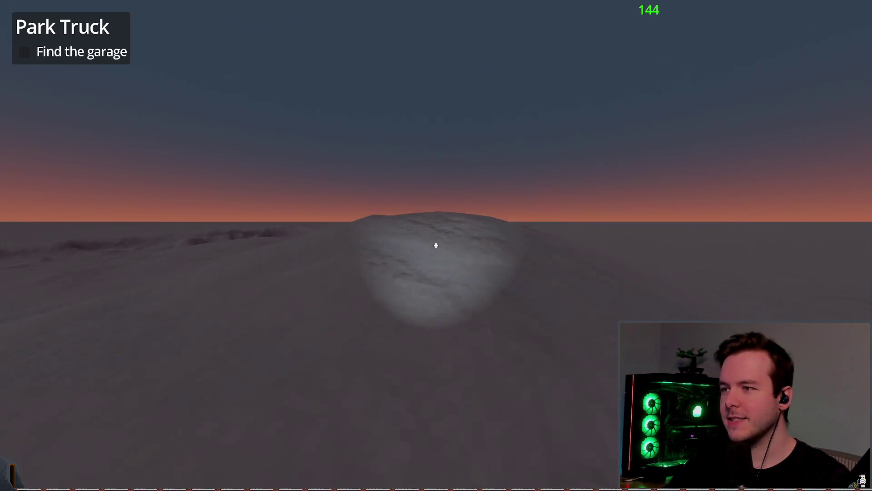
{"action": "key", "text": "w"}
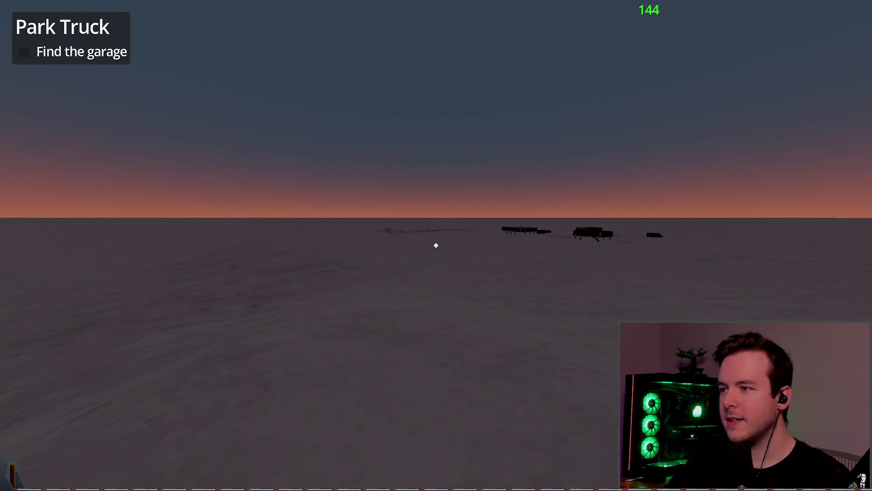
{"action": "mouse_move", "coordinate": [437, 246]}
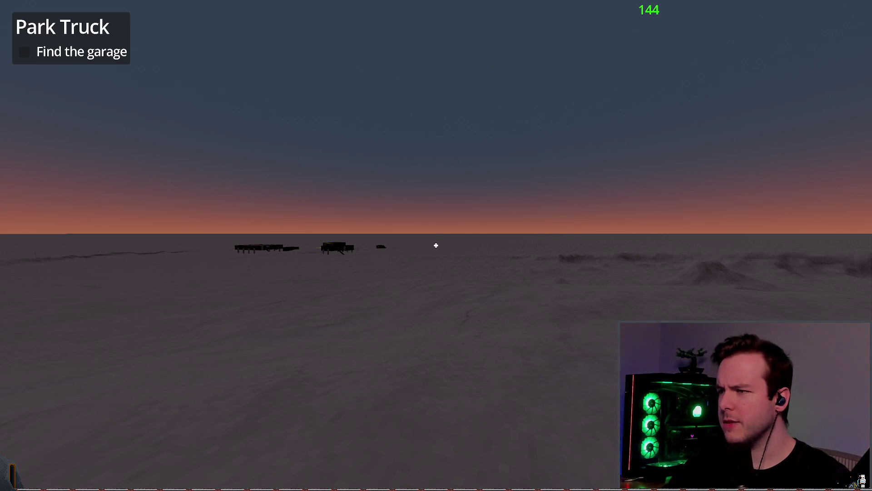
{"action": "key", "text": "super+grave"}
Step: Run git status in the drop-down terminal to check uncommitted changes, then hide it
{"action": "type", "text": "git st"}
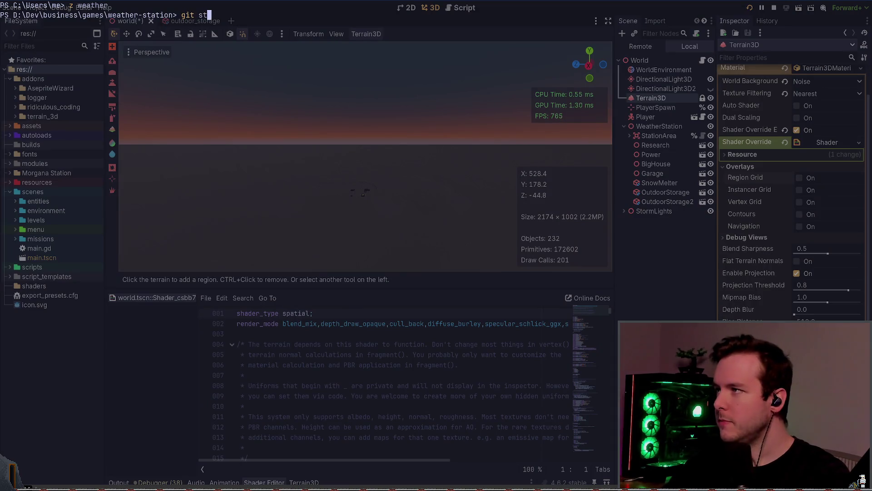
{"action": "type", "text": "atus"}
{"action": "key", "text": "Return"}
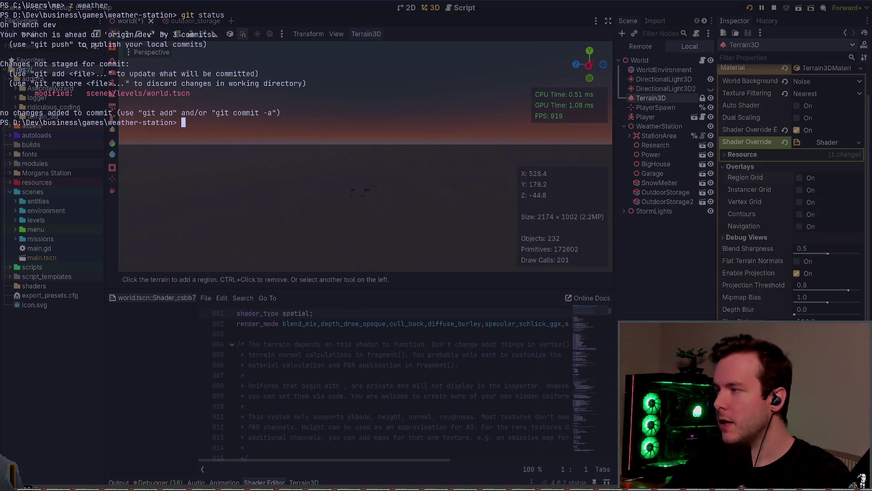
{"action": "key", "text": "super+grave"}
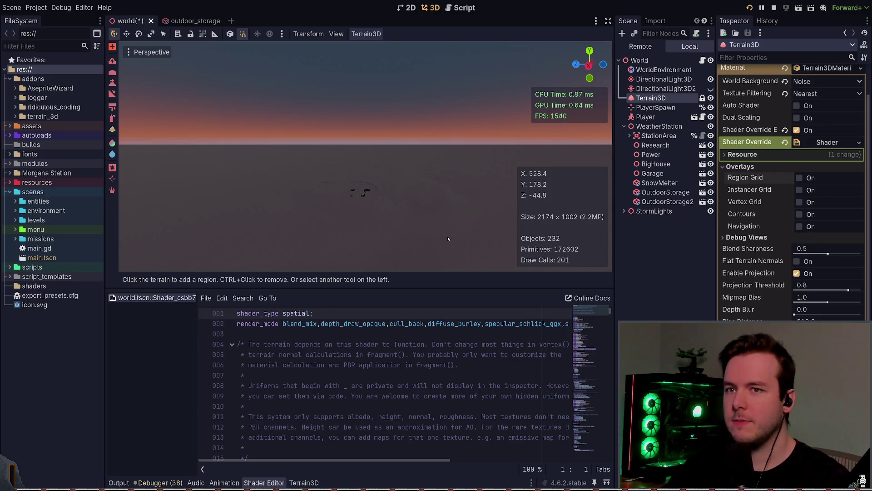
Step: Look toward the mountains in the running game, then close it with Escape
{"action": "scroll", "coordinate": [727, 300], "scroll_direction": "down", "scroll_amount": 5}
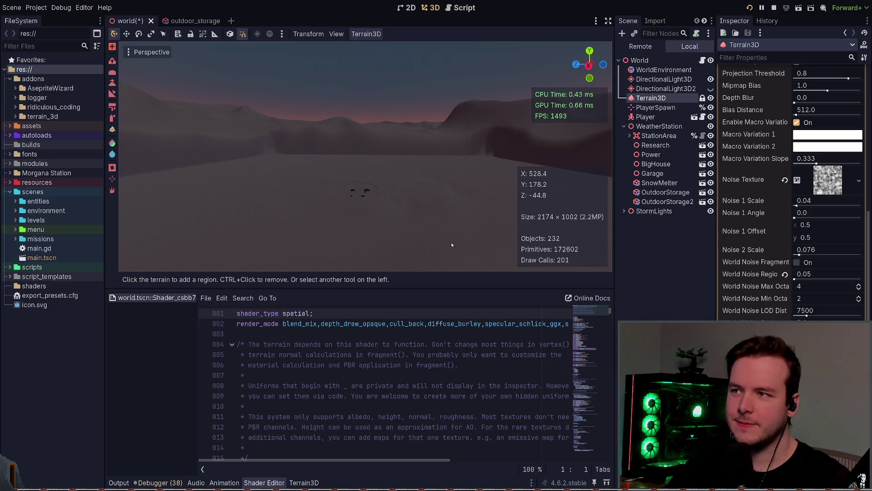
{"action": "mouse_move", "coordinate": [432, 230]}
{"action": "left_mouse_down"}
{"action": "mouse_move", "coordinate": [380, 207]}
{"action": "mouse_move", "coordinate": [399, 216]}
{"action": "left_mouse_up"}
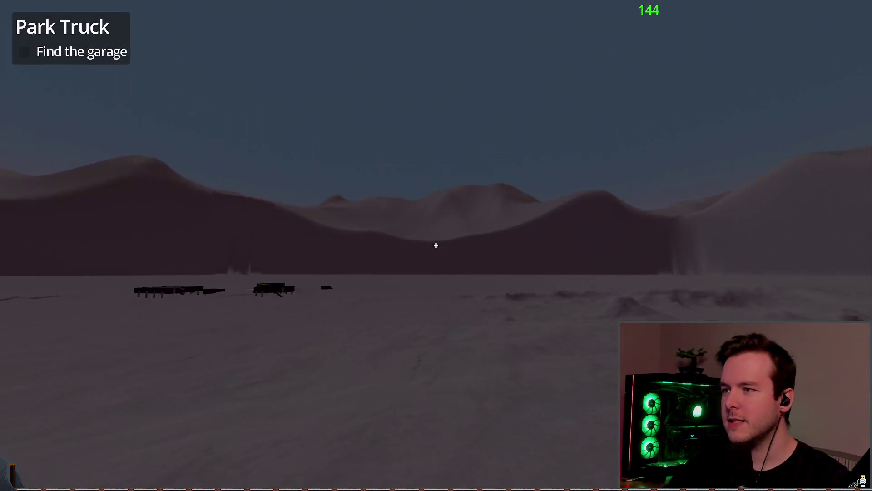
{"action": "mouse_move", "coordinate": [436, 245]}
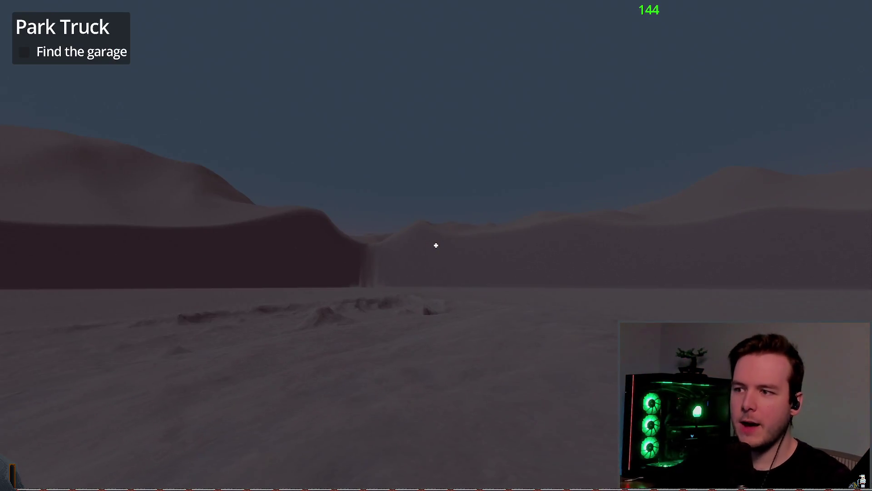
{"action": "key", "text": "Escape"}
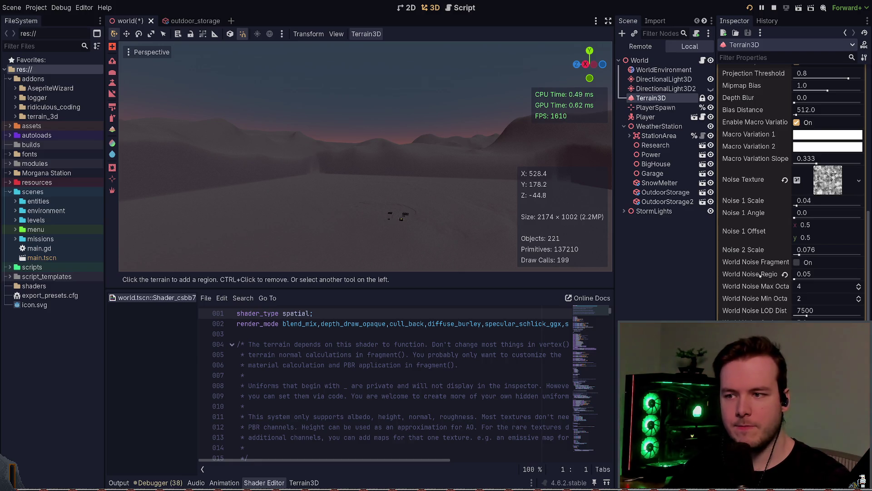
Step: Revert World Noise Region Blend to its 0.33 default, test it in-game, and save the world scene
{"action": "left_click", "coordinate": [785, 273]}
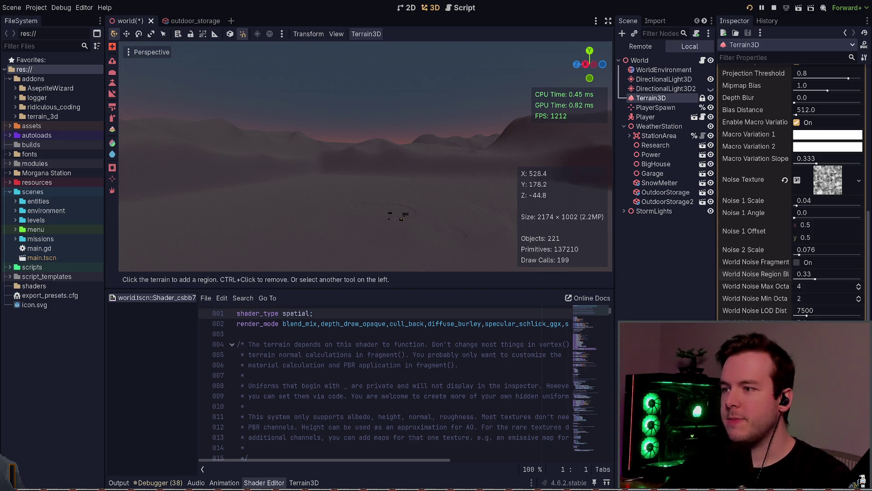
{"action": "key", "text": "F5"}
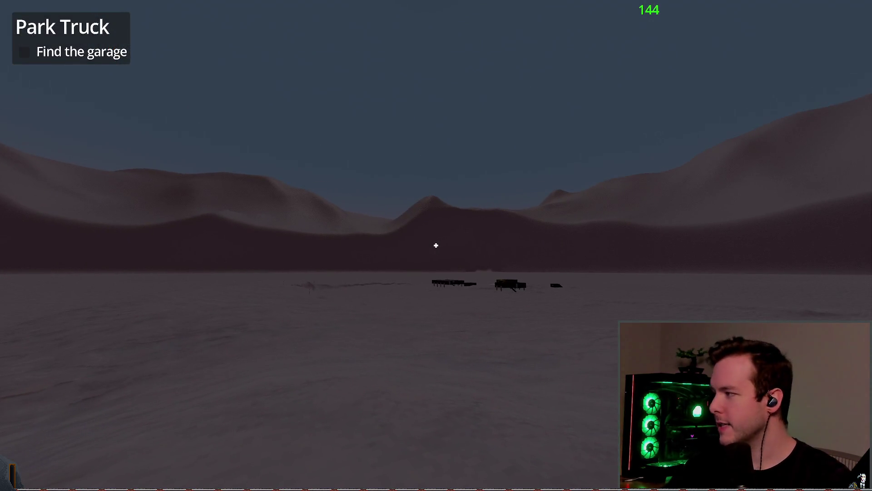
{"action": "key", "text": "F8"}
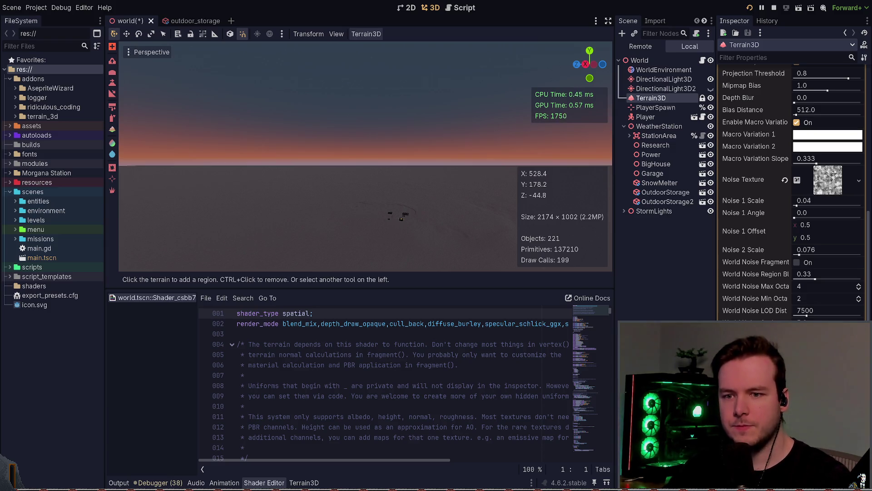
{"action": "key", "text": "ctrl+s"}
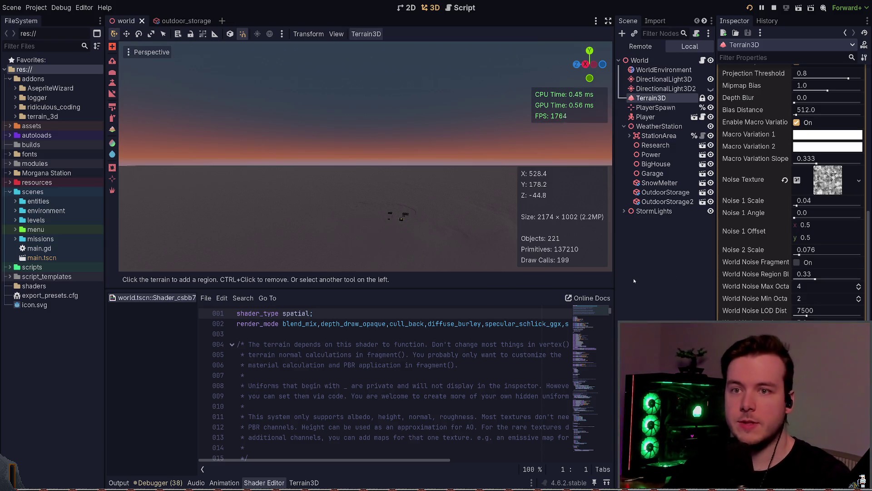
Step: Raise the terrain's Depth Blur to 12.9 and relaunch the game to test it
{"action": "scroll", "coordinate": [738, 247], "scroll_direction": "up", "scroll_amount": 4}
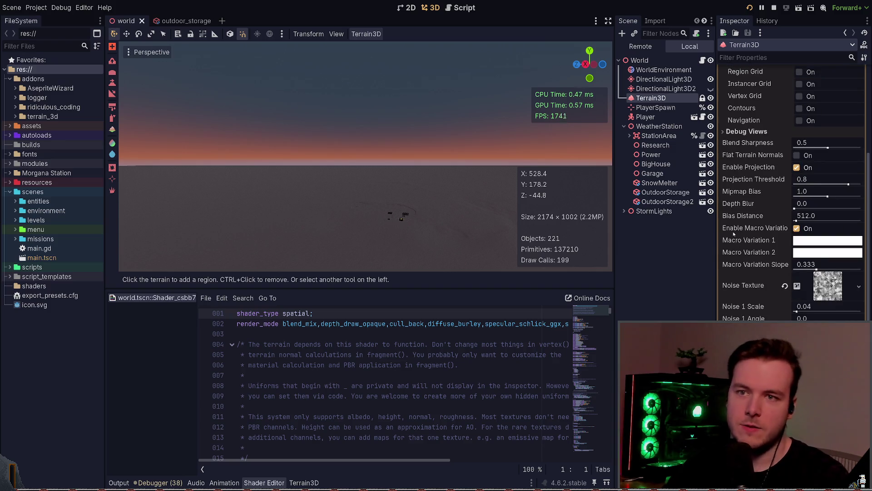
{"action": "scroll", "coordinate": [733, 233], "scroll_direction": "up", "scroll_amount": 2}
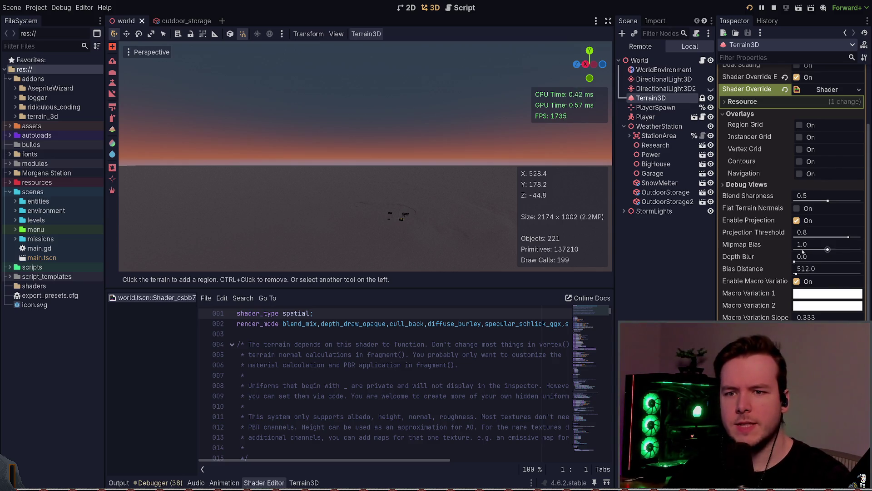
{"action": "left_click_drag", "start_coordinate": [795, 262], "coordinate": [817, 262]}
{"action": "key", "text": "F5"}
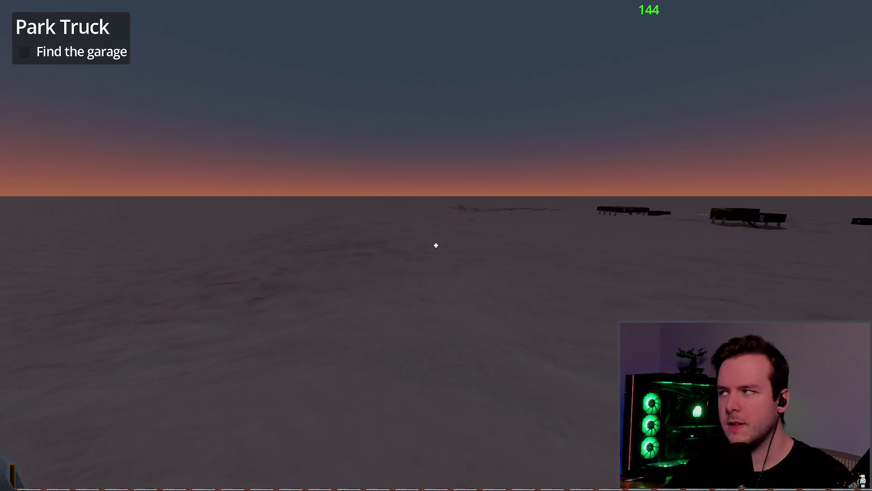
{"action": "key", "text": "w"}
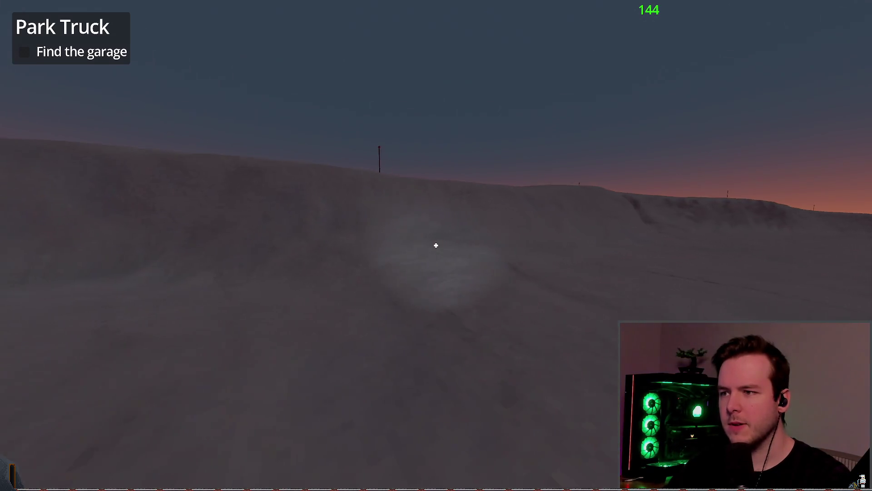
{"action": "key", "text": "w"}
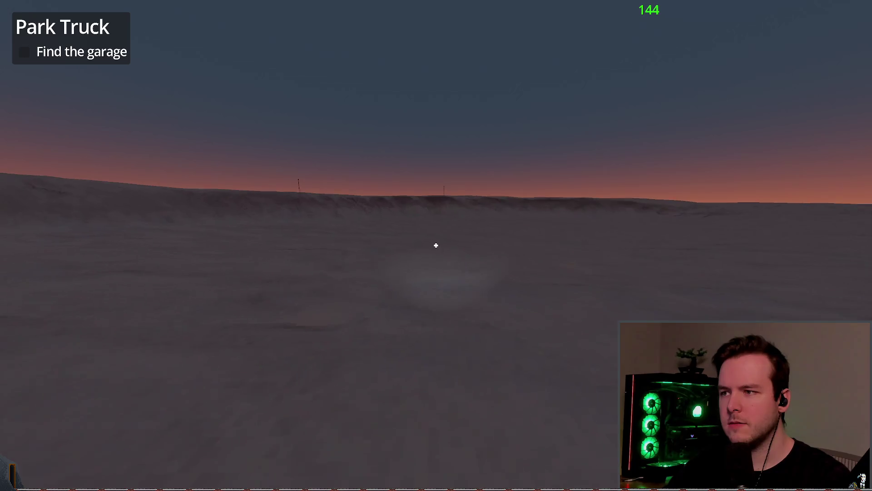
{"action": "key", "text": "F8"}
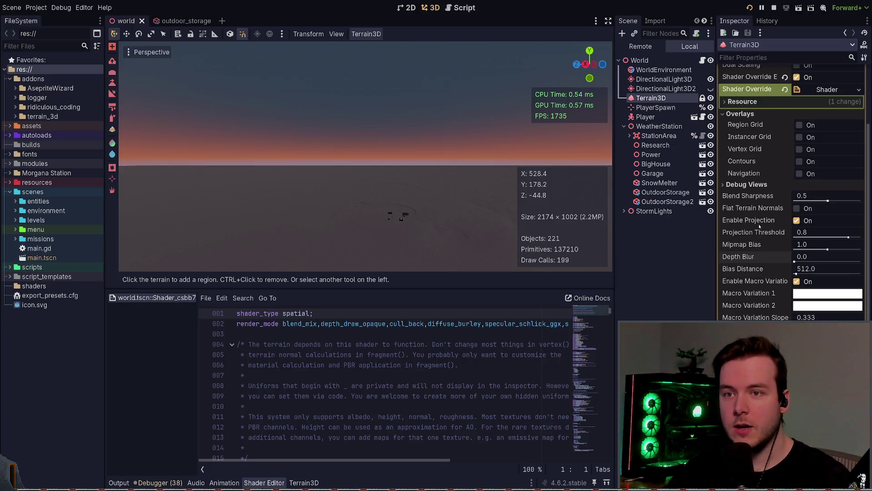
{"action": "scroll", "coordinate": [759, 225], "scroll_direction": "up", "scroll_amount": 2}
{"action": "scroll", "coordinate": [749, 307], "scroll_direction": "down", "scroll_amount": 4}
{"action": "scroll", "coordinate": [749, 306], "scroll_direction": "up", "scroll_amount": 5}
{"action": "left_click", "coordinate": [751, 220]}
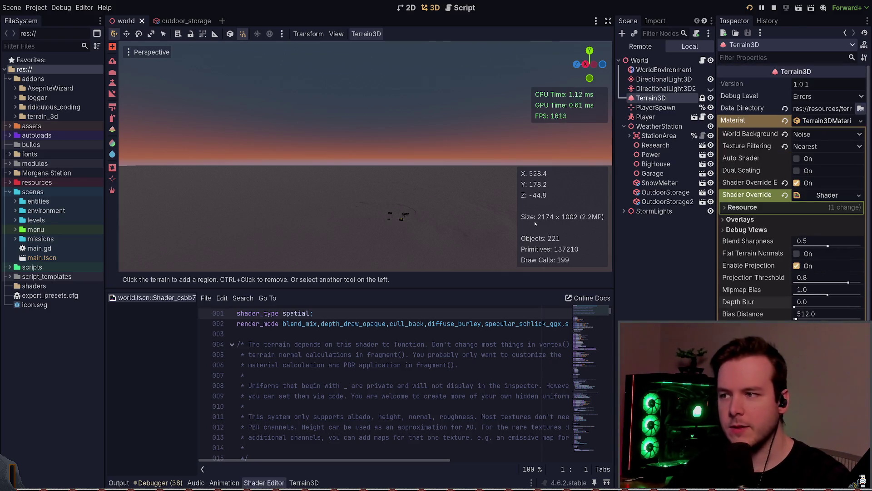
{"action": "key", "text": "F5"}
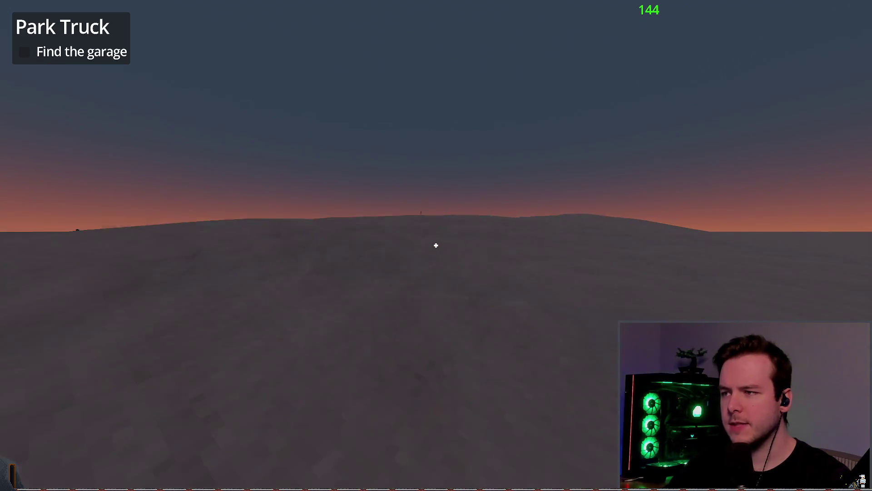
{"action": "key", "text": "Escape"}
{"action": "left_click", "coordinate": [44, 311]}
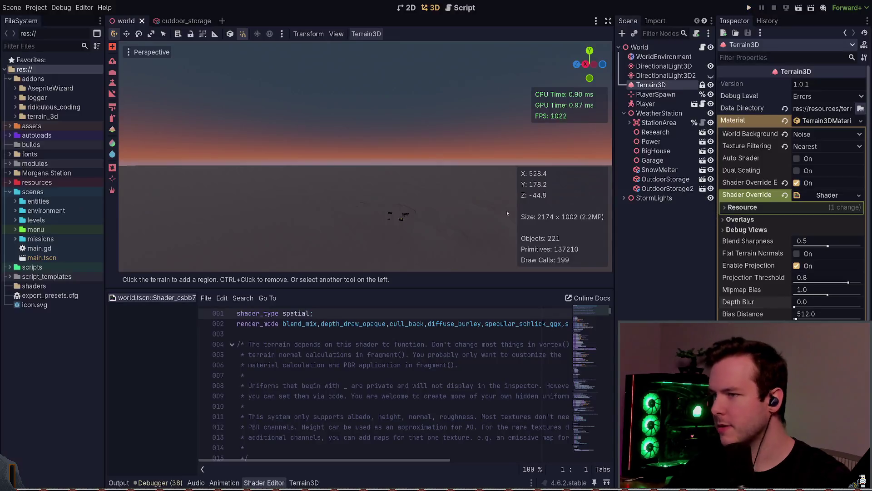
Step: Check git status in the drop-down terminal and launch Neovim in the project folder
{"action": "key", "text": "super+grave"}
{"action": "type", "text": "git status"}
{"action": "key", "text": "Return"}
{"action": "type", "text": "nvim"}
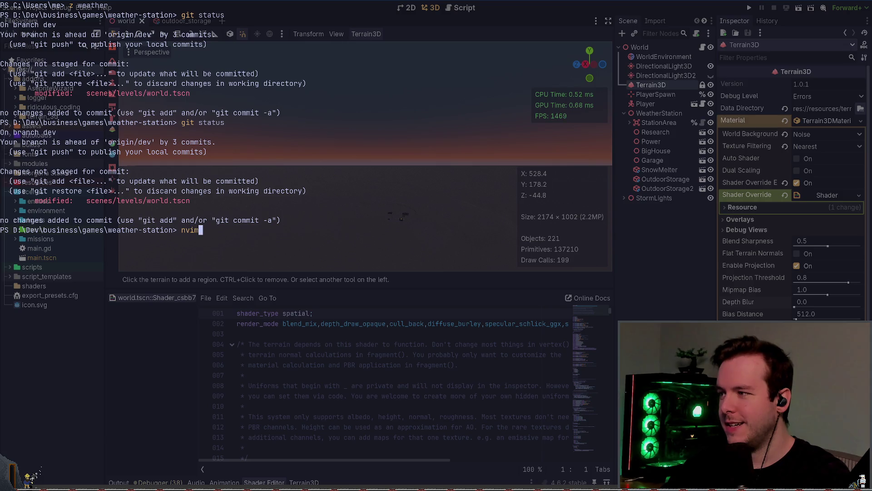
{"action": "key", "text": "Return"}
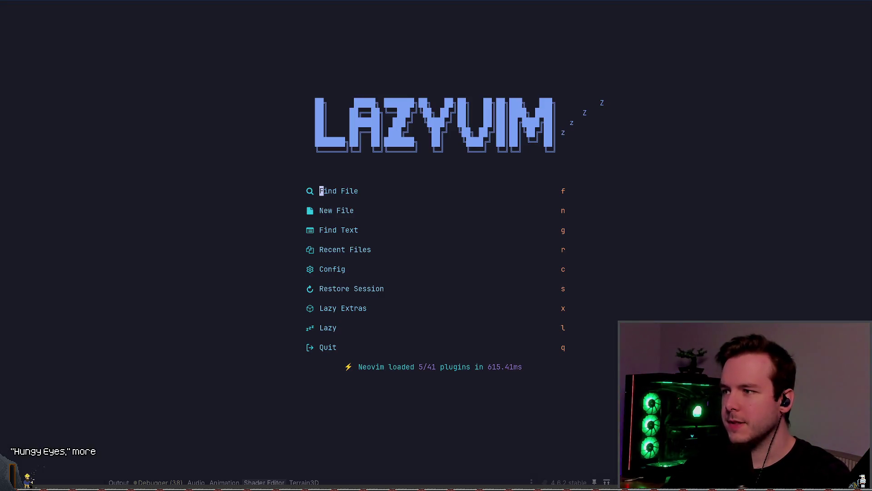
Step: Restore the previous session and update all plugins in lazy.nvim
{"action": "key", "text": "s"}
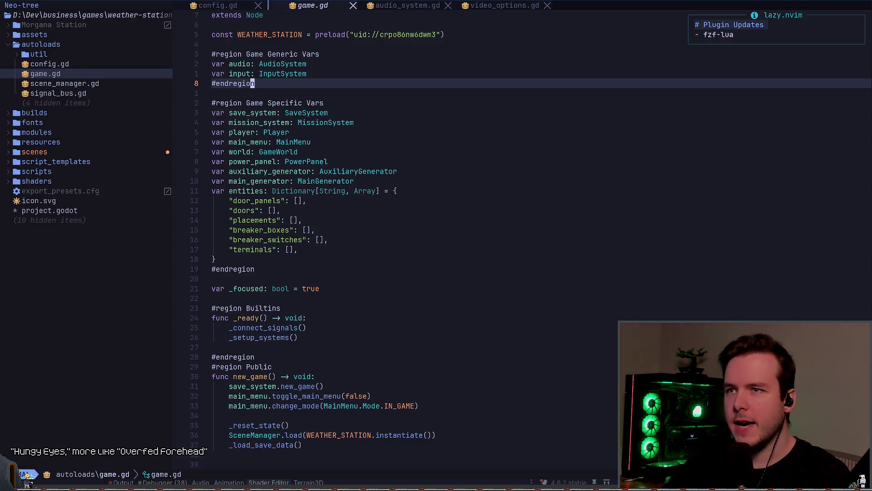
{"action": "key", "text": "space"}
{"action": "key", "text": "l"}
{"action": "key", "text": "shift+s"}
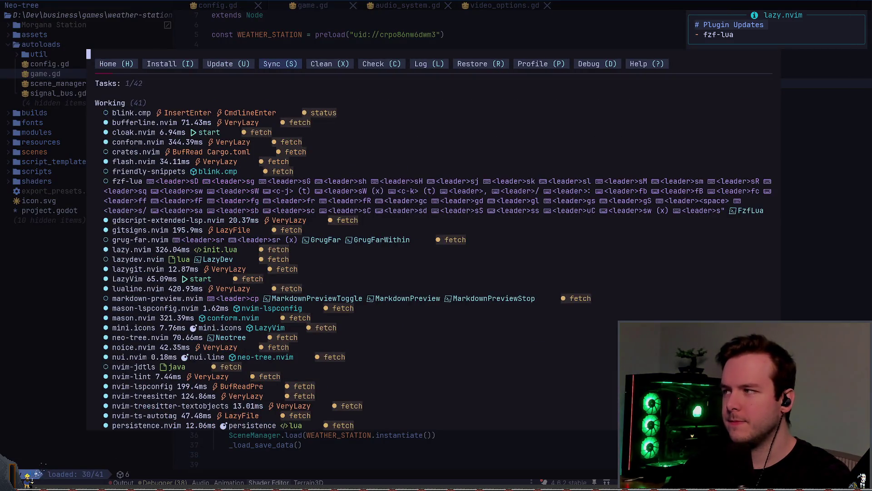
{"action": "key", "text": "q"}
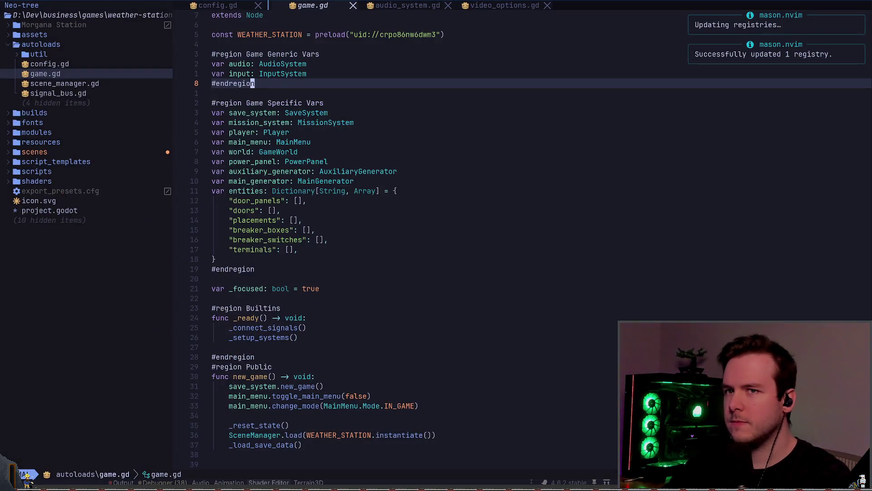
Step: In lazygit, review the modified world.tscn and select the terrain/redo branch under Local branches
{"action": "key", "text": "space"}
{"action": "key", "text": "g"}
{"action": "key", "text": "g"}
{"action": "key", "text": "j"}
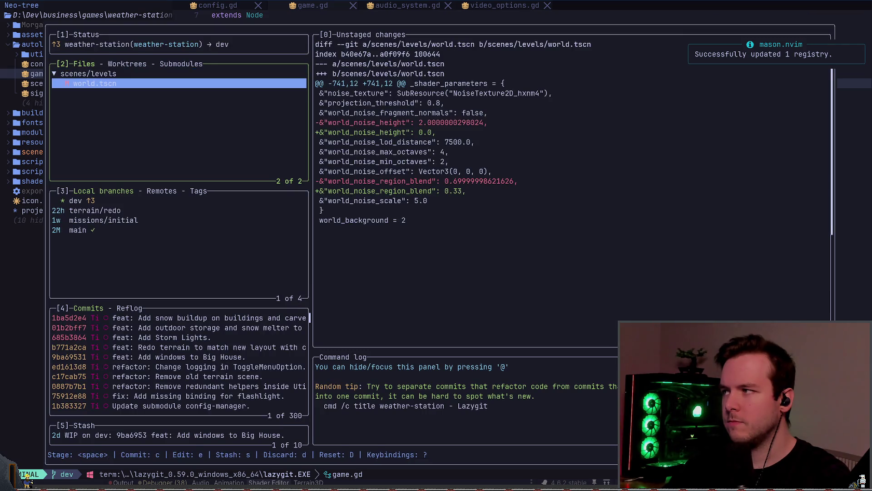
{"action": "key", "text": "k"}
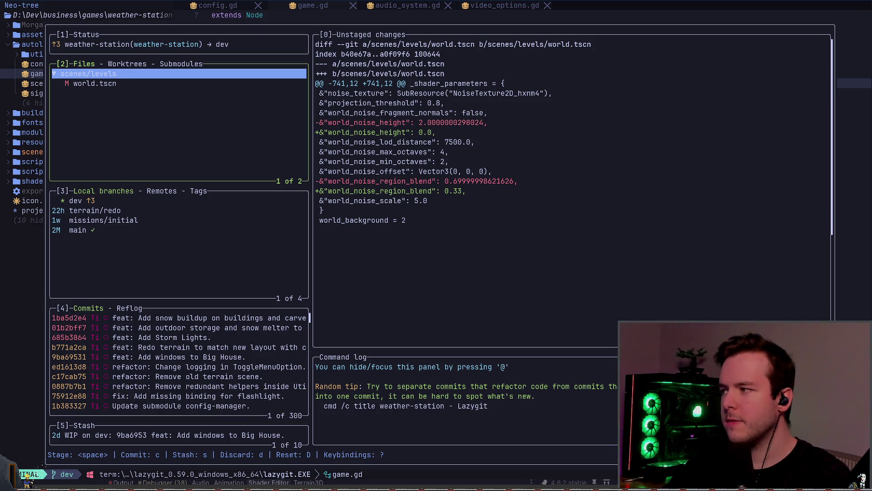
{"action": "key", "text": "3"}
{"action": "key", "text": "j"}
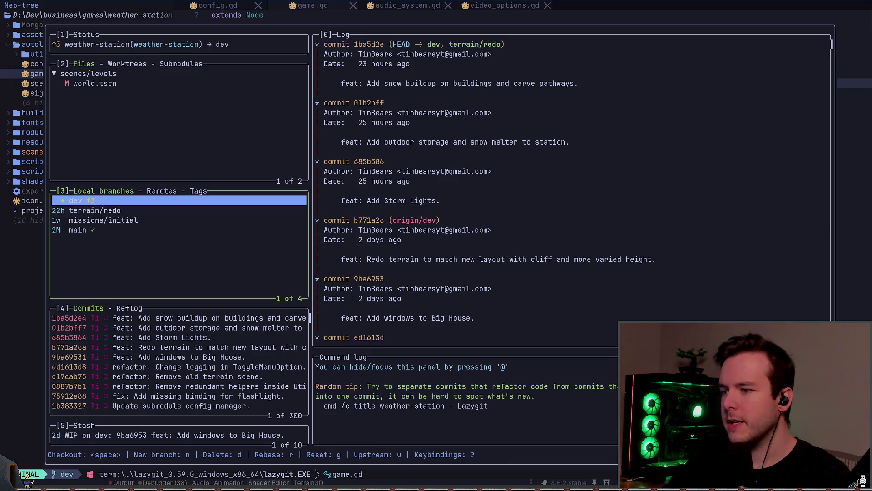
Step: Check out the terrain/redo branch and stage the scenes/levels world.tscn change
{"action": "key", "text": "space"}
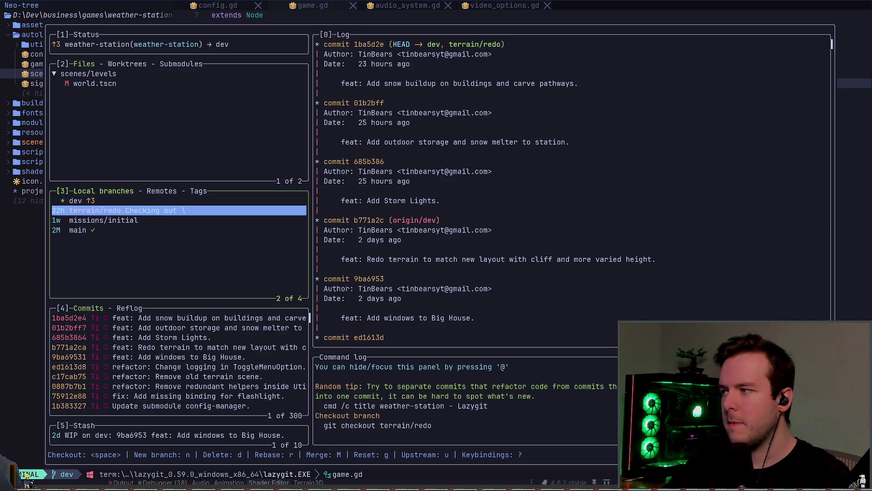
{"action": "key", "text": "2"}
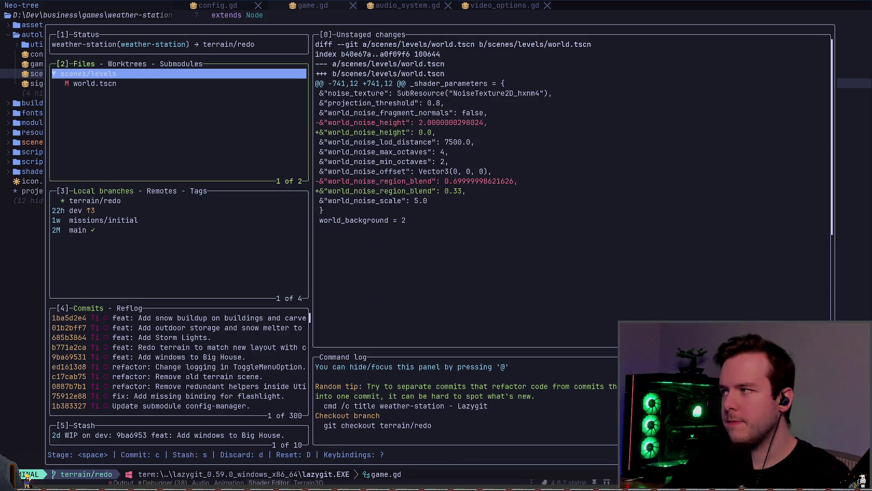
{"action": "key", "text": "space"}
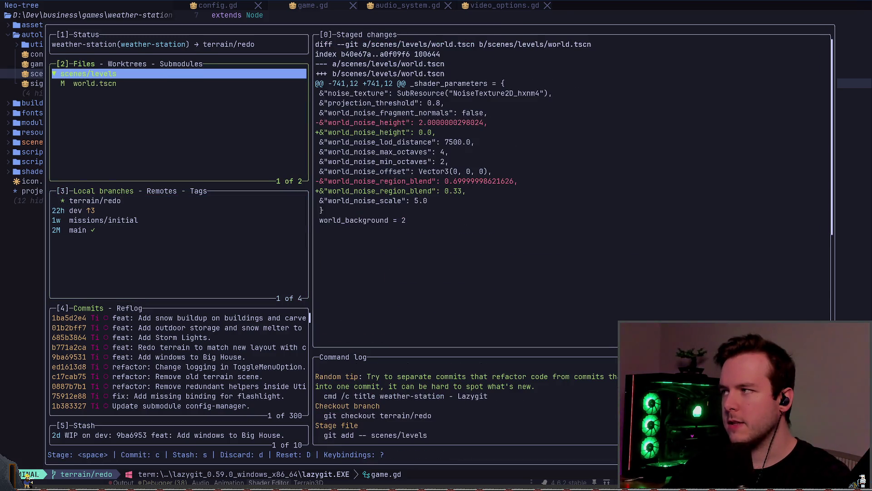
{"action": "key", "text": "c"}
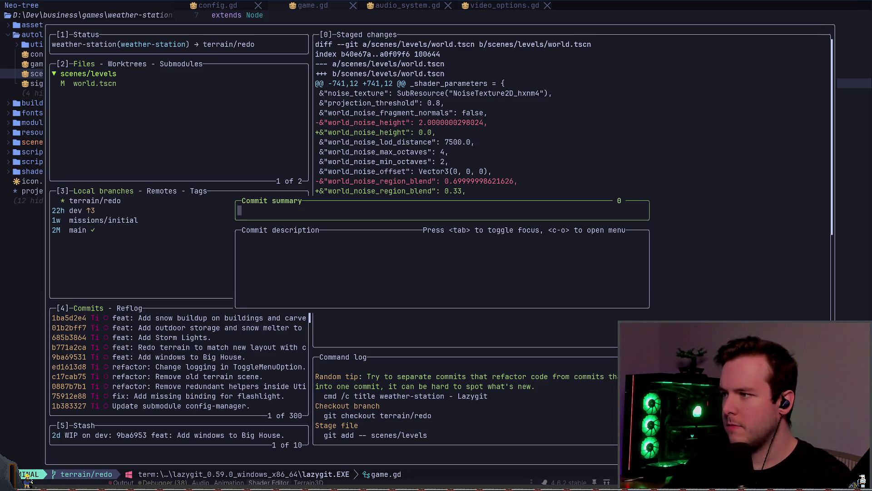
Step: Commit it as "Set world noise height to 0, and default region blend." and close lazygit
{"action": "type", "text": "Adjust"}
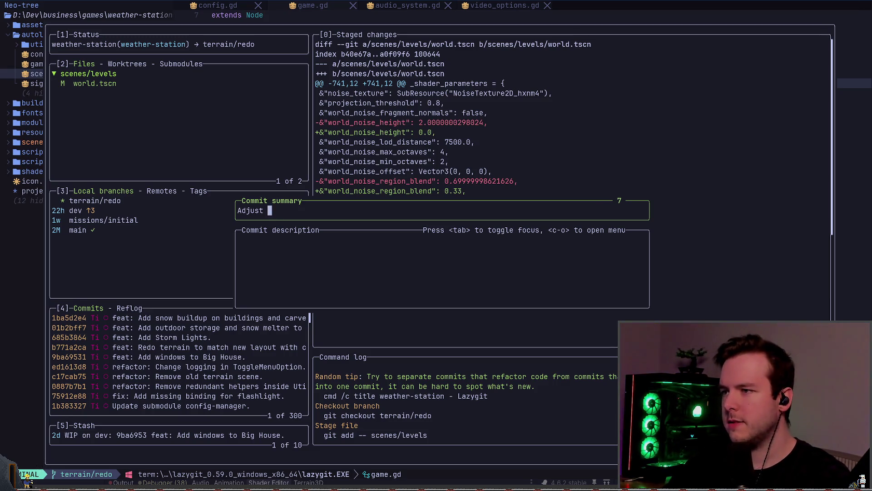
{"action": "type", "text": "world "}
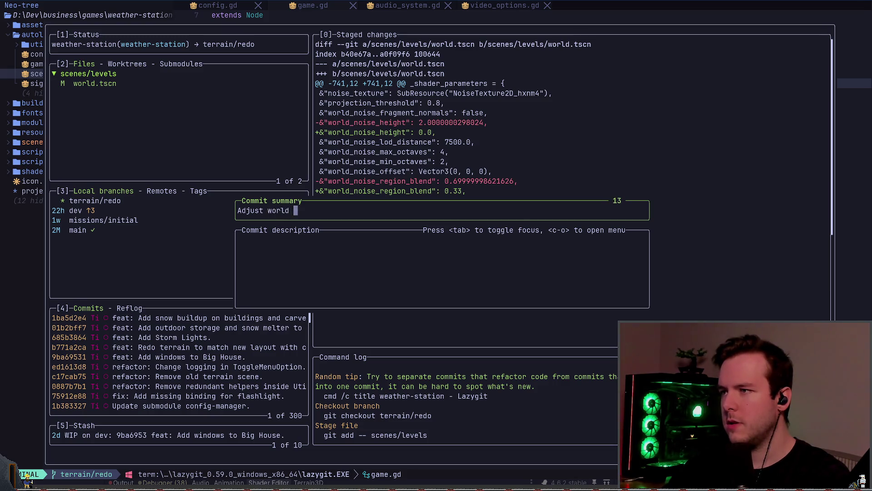
{"action": "type", "text": "noise eh"}
{"action": "key", "text": "BackSpace"}
{"action": "key", "text": "BackSpace"}
{"action": "key", "text": "BackSpace"}
{"action": "type", "text": "eight"}
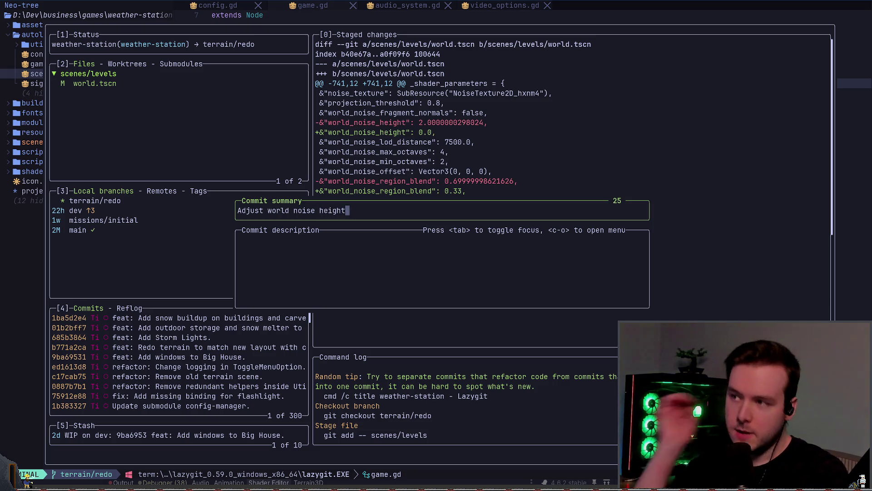
{"action": "key", "text": "BackSpace"}
{"action": "key", "text": "BackSpace"}
{"action": "key", "text": "BackSpace"}
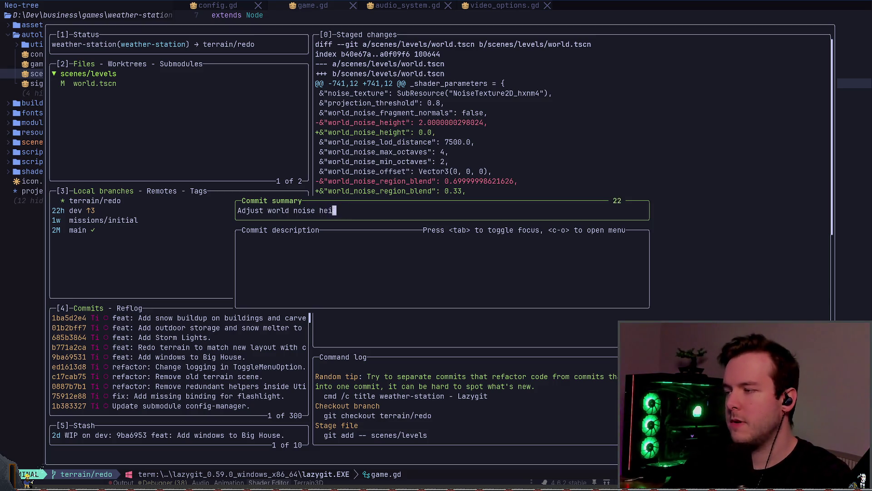
{"action": "type", "text": "Setworld noise he"}
{"action": "key", "text": "BackSpace"}
{"action": "key", "text": "BackSpace"}
{"action": "key", "text": "BackSpace"}
{"action": "type", "text": "oise height to "}
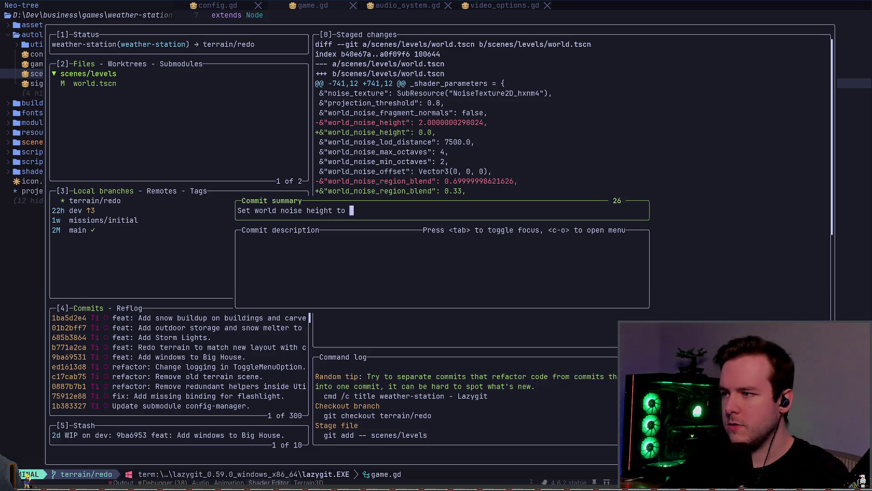
{"action": "type", "text": "0, and"}
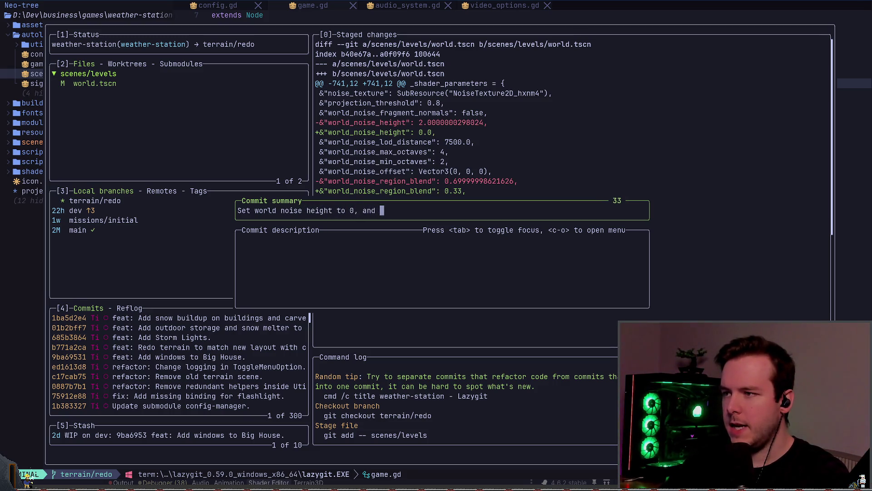
{"action": "type", "text": "deafault "}
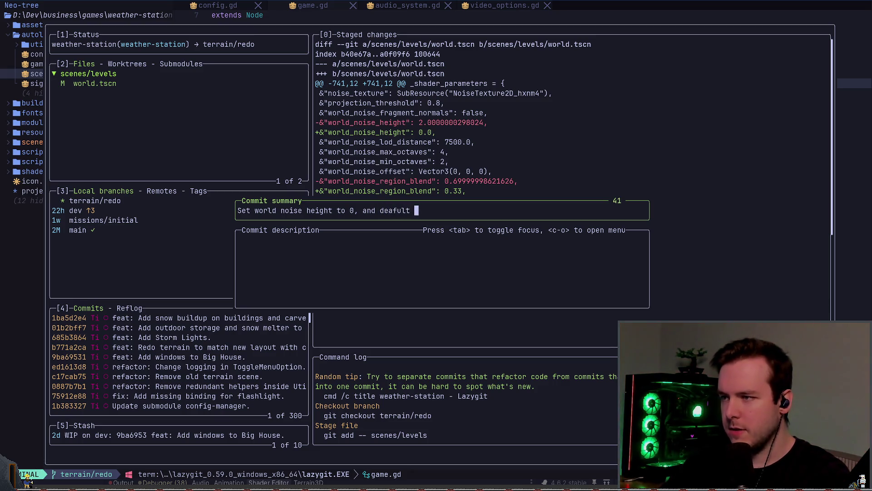
{"action": "type", "text": "region blend/."}
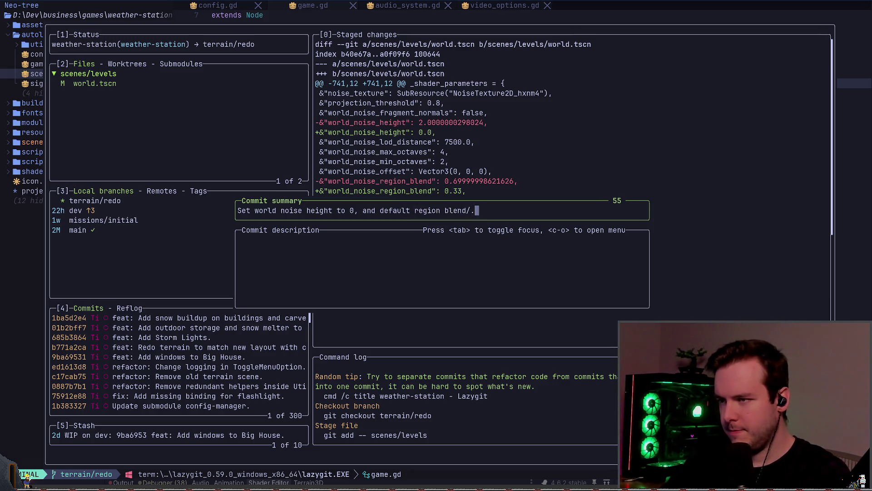
{"action": "key", "text": "BackSpace"}
{"action": "key", "text": "BackSpace"}
{"action": "type", "text": "."}
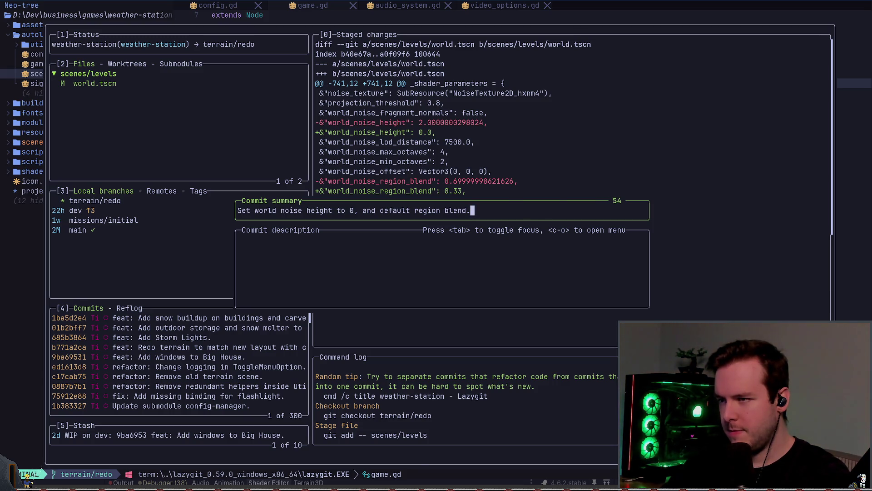
{"action": "key", "text": "Return"}
{"action": "key", "text": "q"}
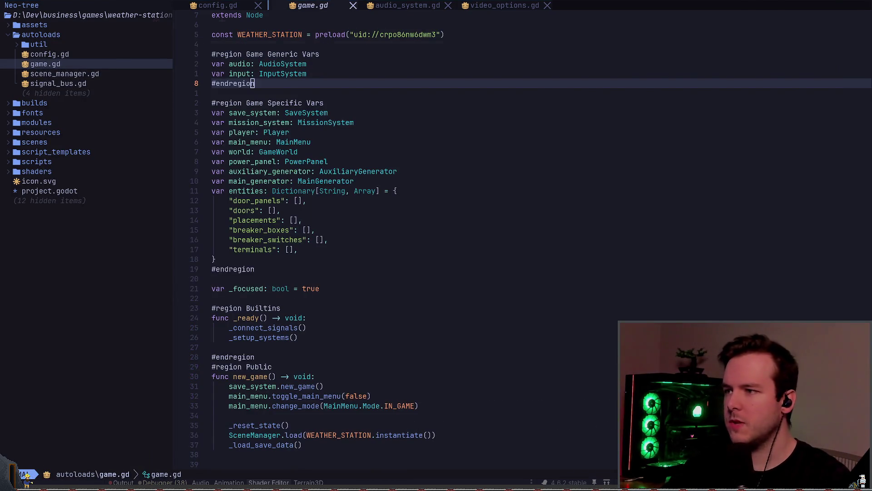
Step: Tick the 'Tinker with adjusting the noise value height' task in Obsidian, then return to Godot
{"action": "key", "text": "alt+Tab"}
{"action": "key", "text": "ctrl+Return"}
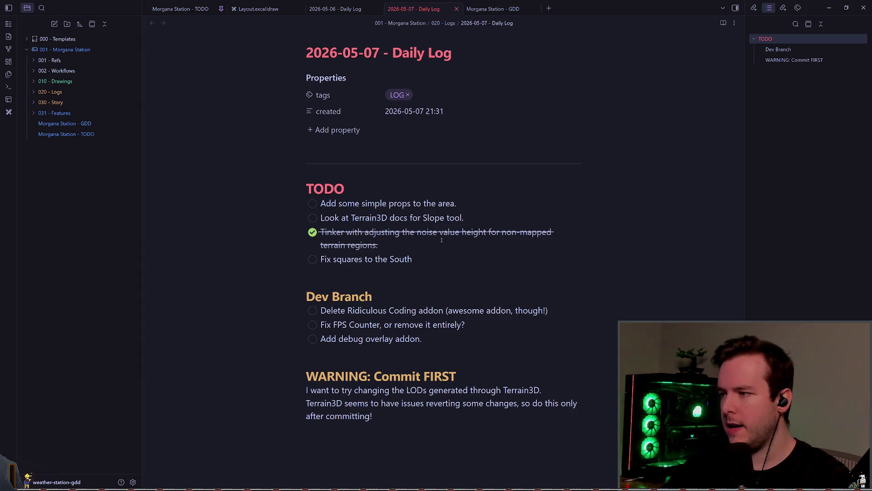
{"action": "key", "text": "alt+Tab"}
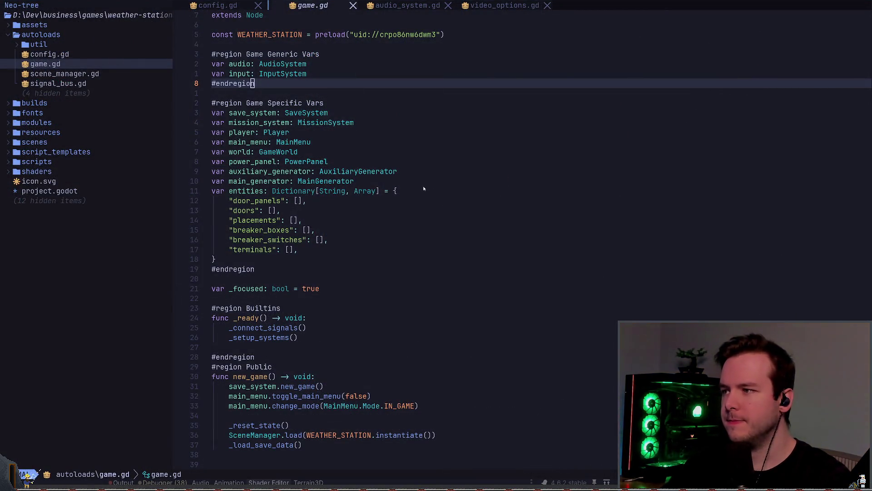
{"action": "key", "text": "alt+Tab"}
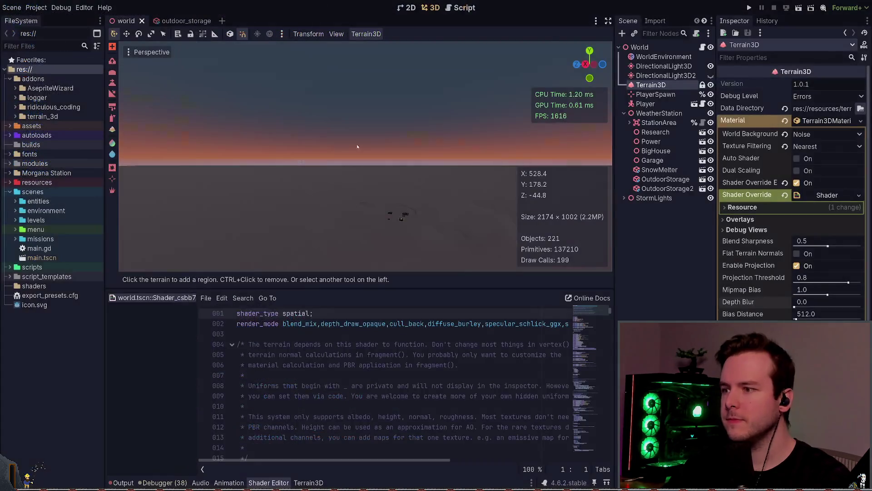
Step: Tilt the view and set up the Terrain3D raise tool with a 155 m brush at 0.5 m height
{"action": "key", "text": "KP_7"}
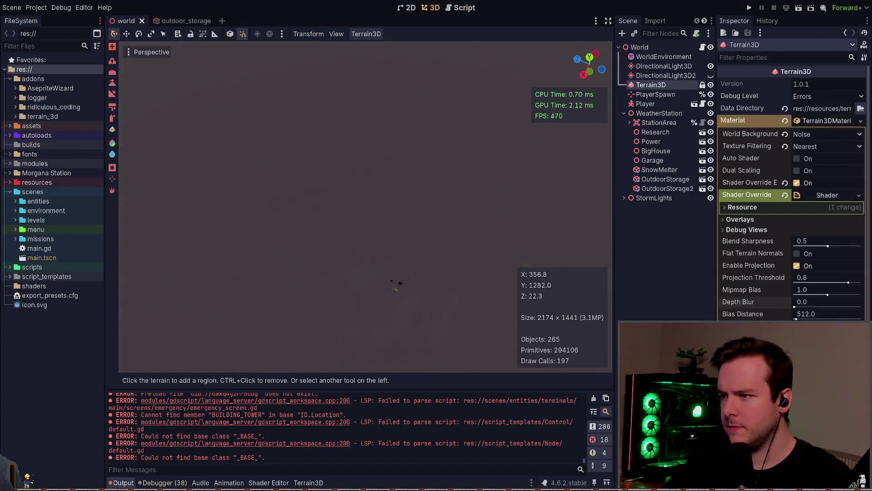
{"action": "key", "text": "KP_2"}
{"action": "key", "text": "KP_2"}
{"action": "key", "text": "KP_2"}
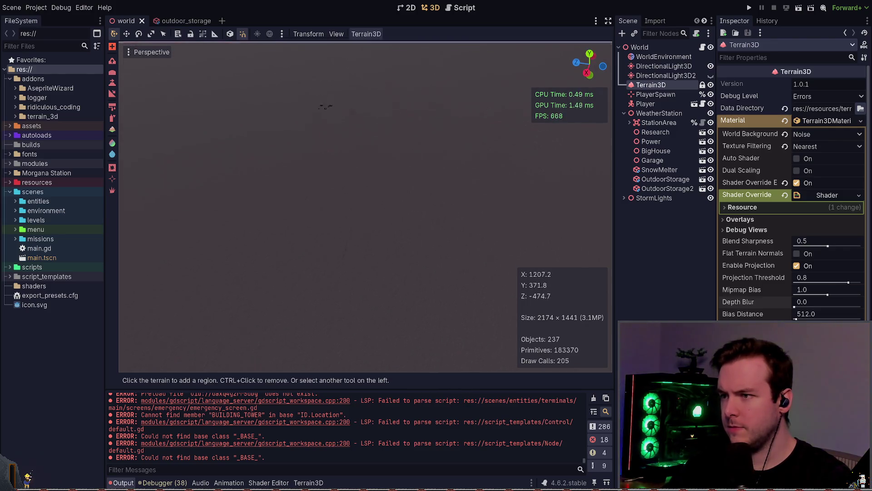
{"action": "key", "text": "KP_2"}
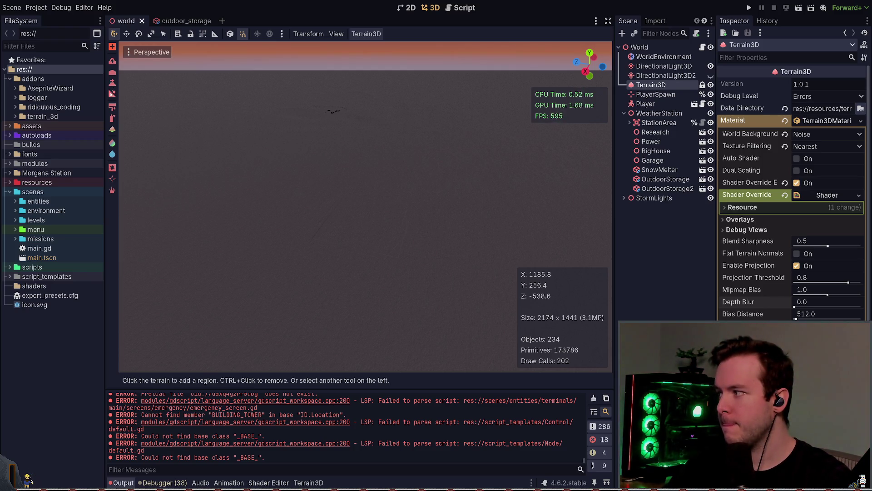
{"action": "left_click", "coordinate": [112, 83]}
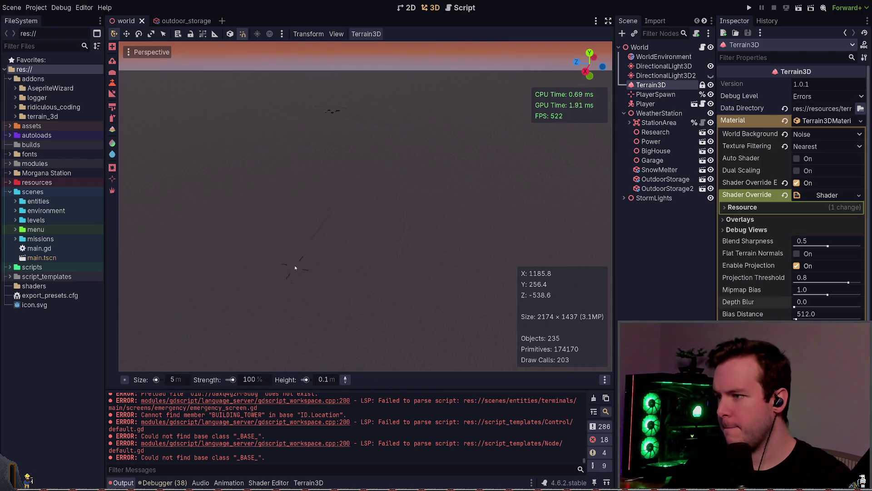
{"action": "left_click_drag", "start_coordinate": [176, 381], "coordinate": [232, 381]}
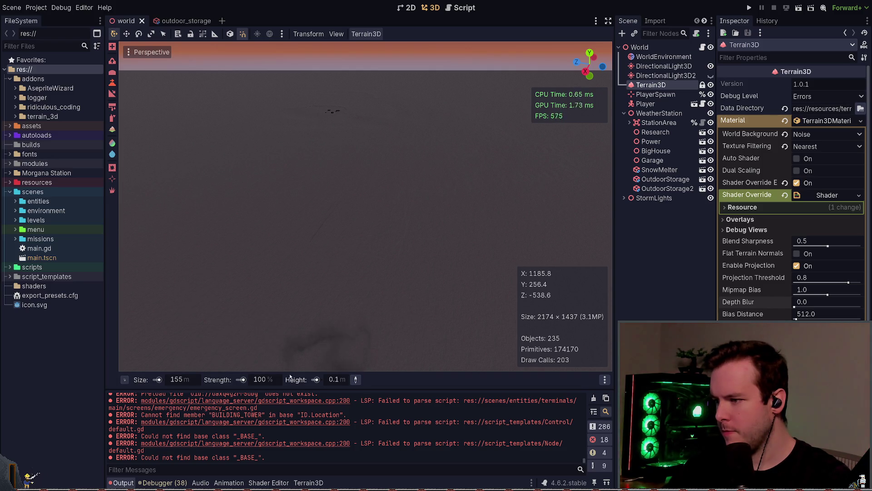
{"action": "left_click", "coordinate": [339, 379]}
{"action": "type", "text": "05"}
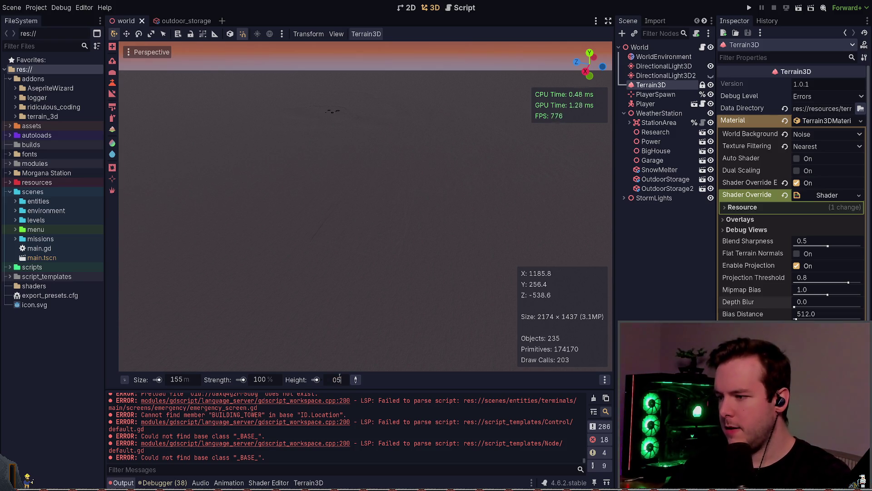
{"action": "key", "text": "Return"}
{"action": "type", "text": "0.5"}
{"action": "key", "text": "Return"}
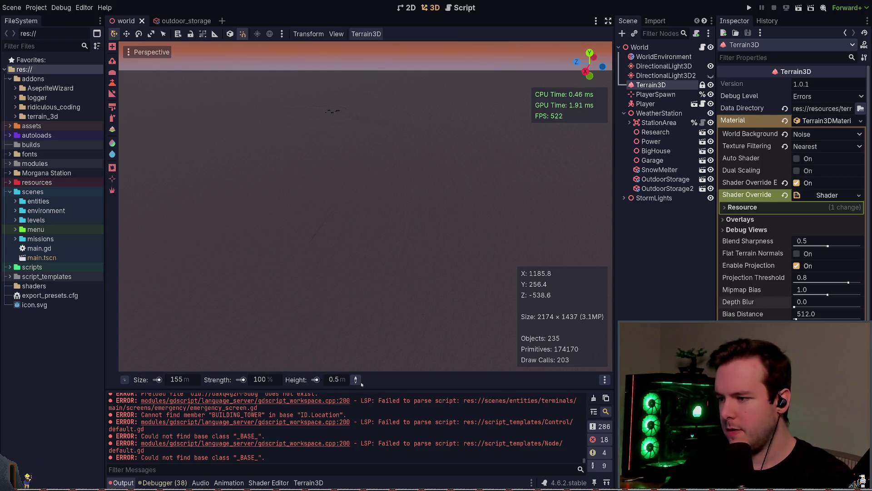
{"action": "left_click", "coordinate": [345, 235]}
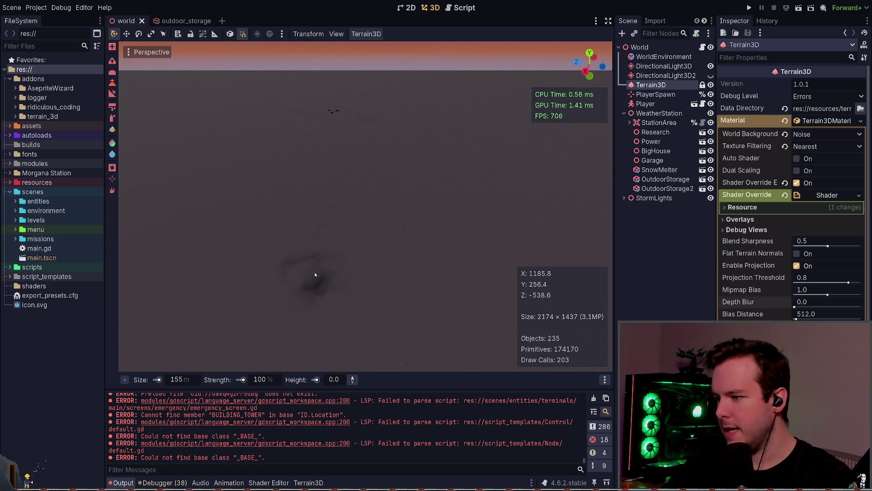
{"action": "left_click", "coordinate": [338, 380]}
{"action": "type", "text": "0."}
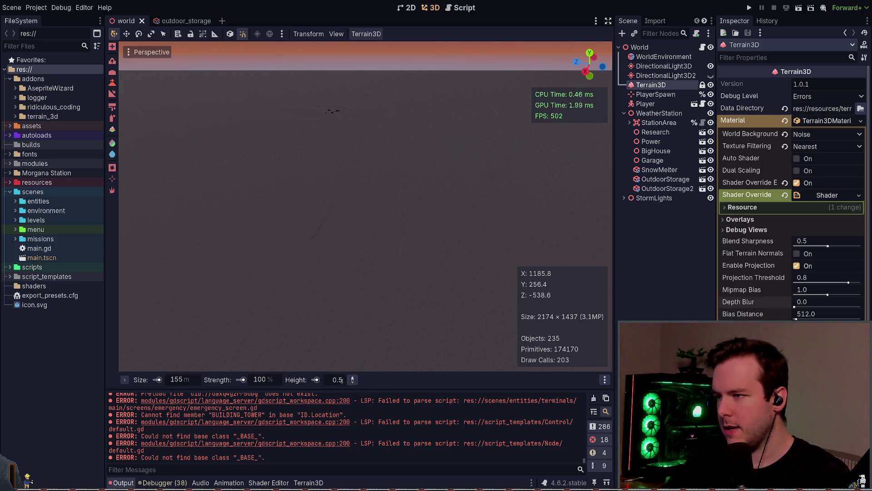
{"action": "key", "text": "Return"}
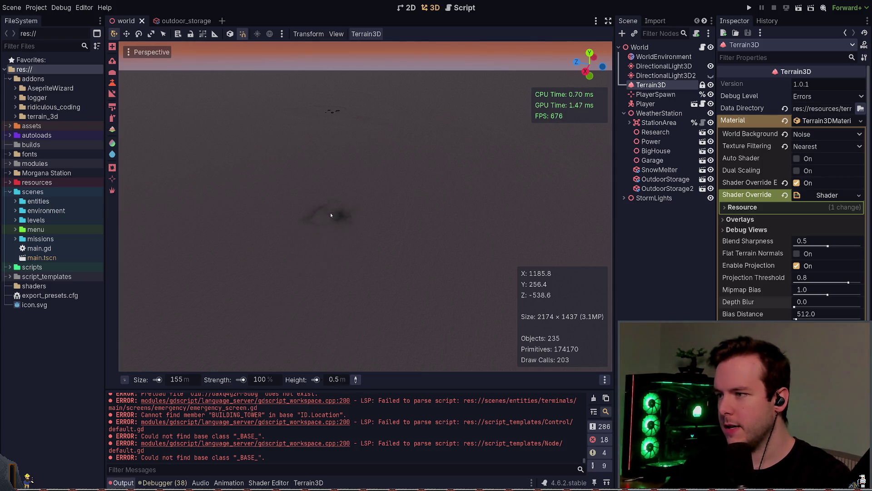
Step: Raise several patches of the world terrain with the brush
{"action": "left_click", "coordinate": [425, 221]}
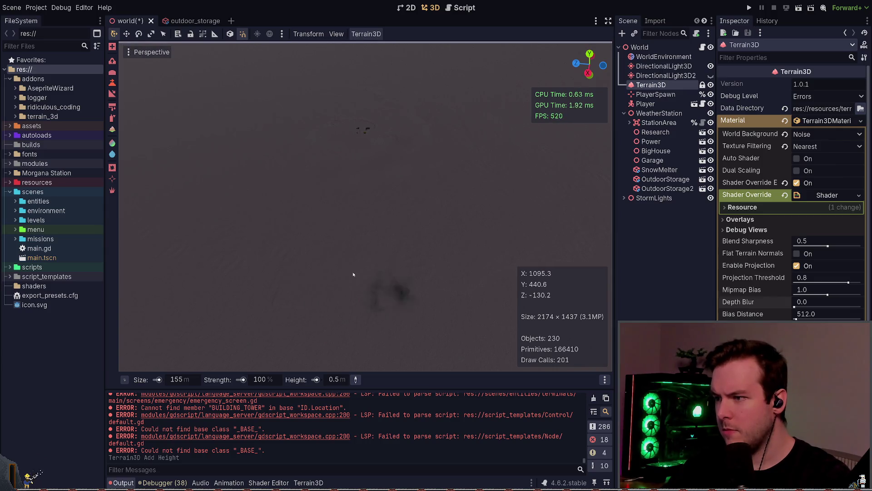
{"action": "left_click_drag", "start_coordinate": [229, 282], "coordinate": [261, 271]}
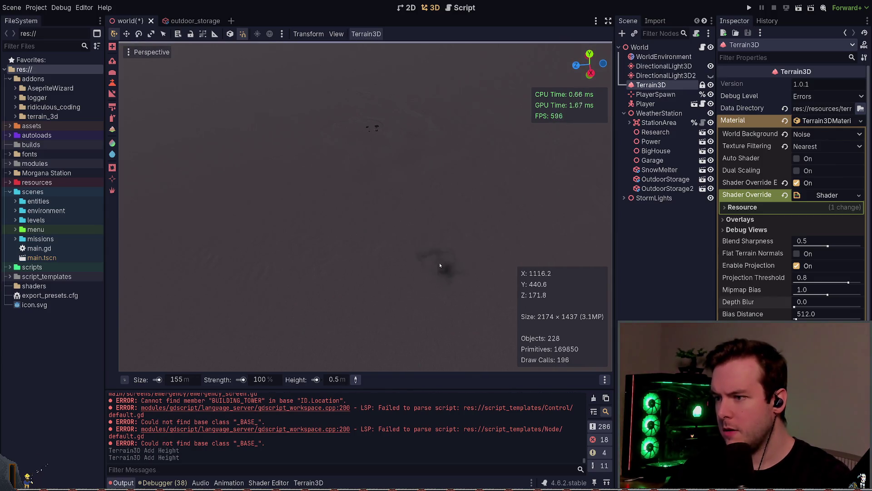
{"action": "left_click", "coordinate": [439, 262]}
{"action": "left_click", "coordinate": [407, 272]}
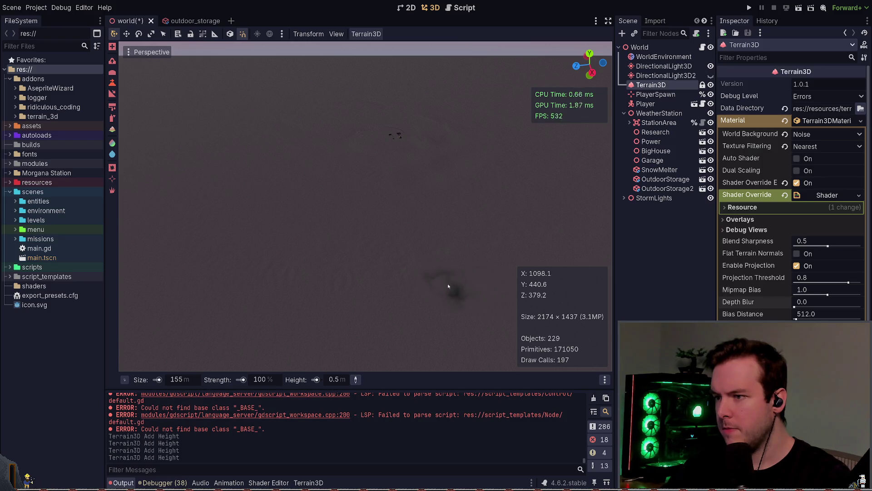
Step: Paint auto shader across the newly raised terrain
{"action": "key", "text": "a"}
{"action": "left_click", "coordinate": [424, 228]}
{"action": "left_click", "coordinate": [424, 228]}
{"action": "left_click", "coordinate": [424, 228]}
{"action": "left_click", "coordinate": [424, 229]}
{"action": "left_click", "coordinate": [404, 229]}
{"action": "left_click", "coordinate": [383, 230]}
{"action": "left_click", "coordinate": [345, 218]}
{"action": "left_click", "coordinate": [307, 206]}
{"action": "left_click", "coordinate": [281, 186]}
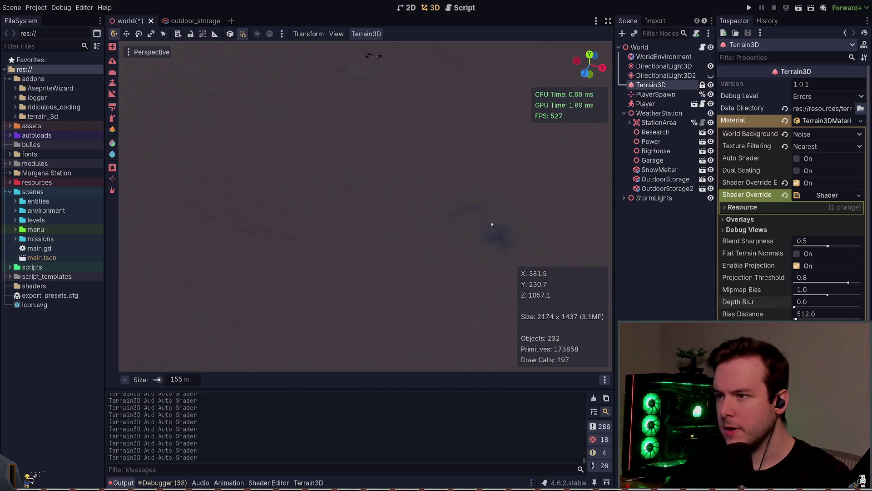
Step: Return to the height tool and raise two more strokes of terrain
{"action": "scroll", "coordinate": [291, 230], "scroll_direction": "up", "scroll_amount": 5}
{"action": "left_click", "coordinate": [112, 93]}
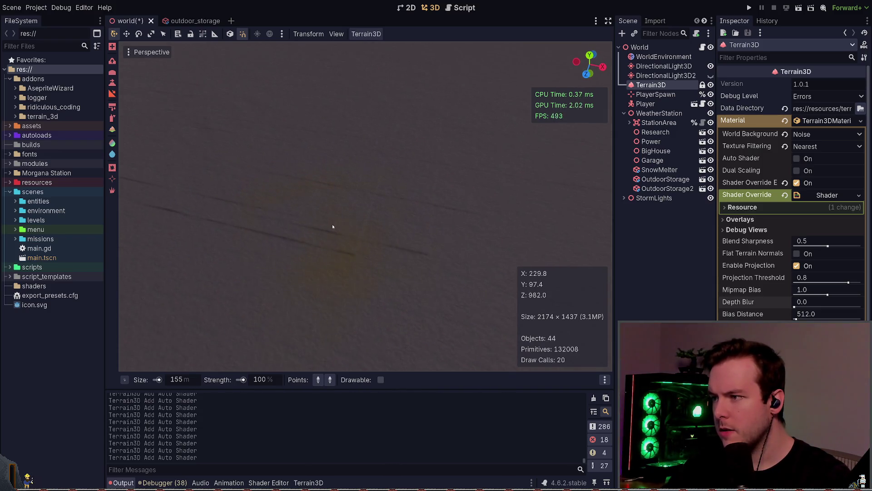
{"action": "key", "text": "h"}
{"action": "mouse_move", "coordinate": [344, 219]}
{"action": "left_mouse_down"}
{"action": "mouse_move", "coordinate": [377, 197]}
{"action": "mouse_move", "coordinate": [391, 200]}
{"action": "left_mouse_up"}
{"action": "left_click_drag", "start_coordinate": [361, 230], "coordinate": [337, 244]}
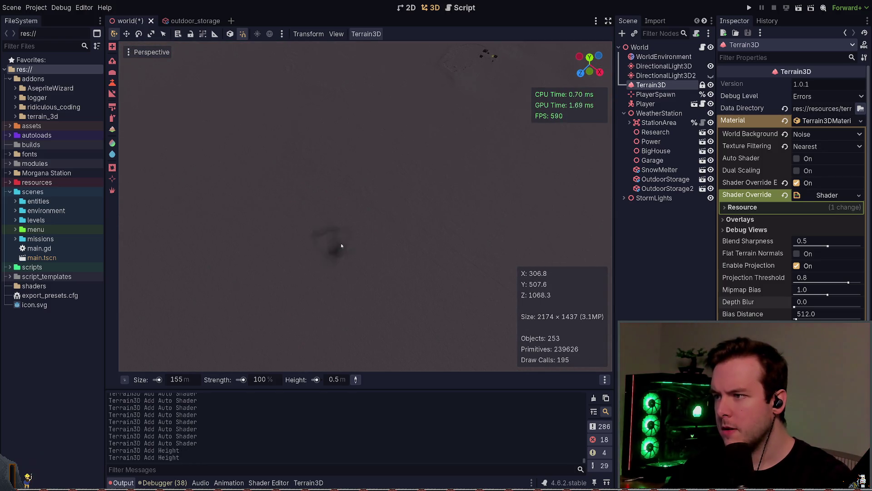
{"action": "key", "text": "w"}
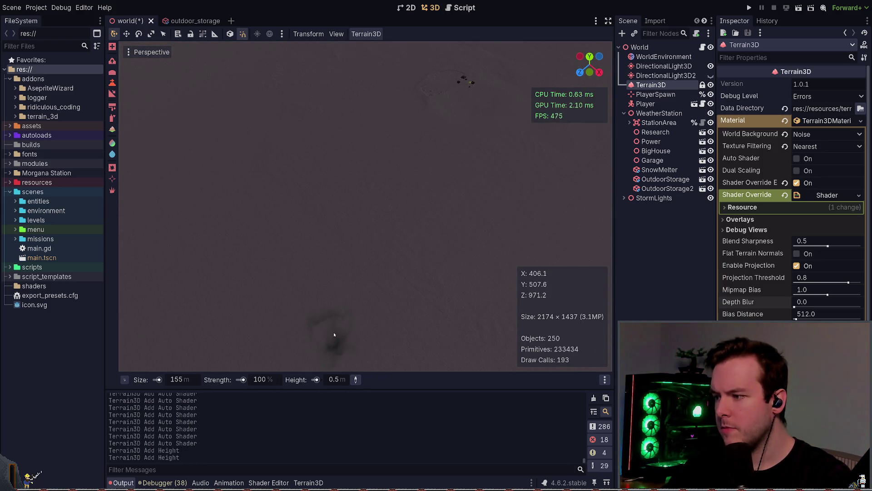
Step: Set brush strength to 50% and add gentle height bumps at several terrain spots
{"action": "left_click", "coordinate": [268, 379]}
{"action": "type", "text": "50"}
{"action": "key", "text": "Return"}
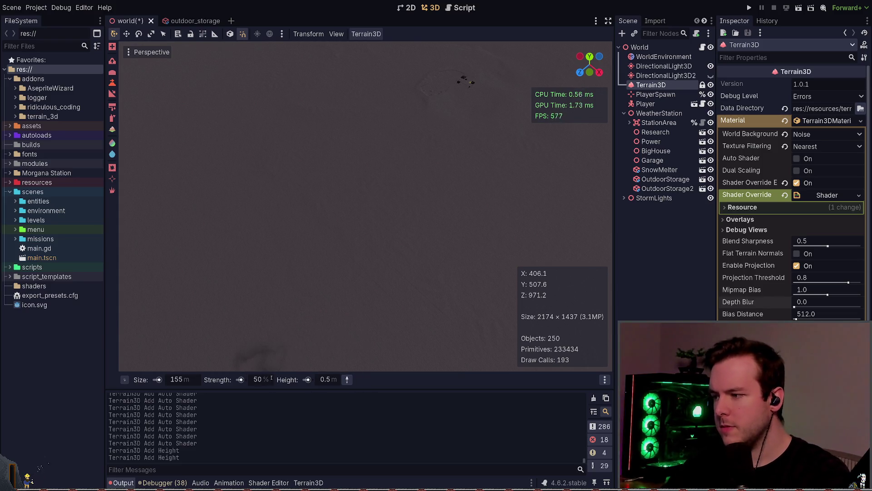
{"action": "left_click", "coordinate": [438, 312]}
{"action": "left_click", "coordinate": [368, 277]}
{"action": "left_click", "coordinate": [365, 270]}
{"action": "left_click", "coordinate": [391, 291]}
{"action": "left_click", "coordinate": [426, 302]}
{"action": "left_click", "coordinate": [374, 261]}
{"action": "left_click", "coordinate": [312, 197]}
{"action": "left_click", "coordinate": [282, 115]}
{"action": "left_click", "coordinate": [318, 167]}
{"action": "key", "text": "d"}
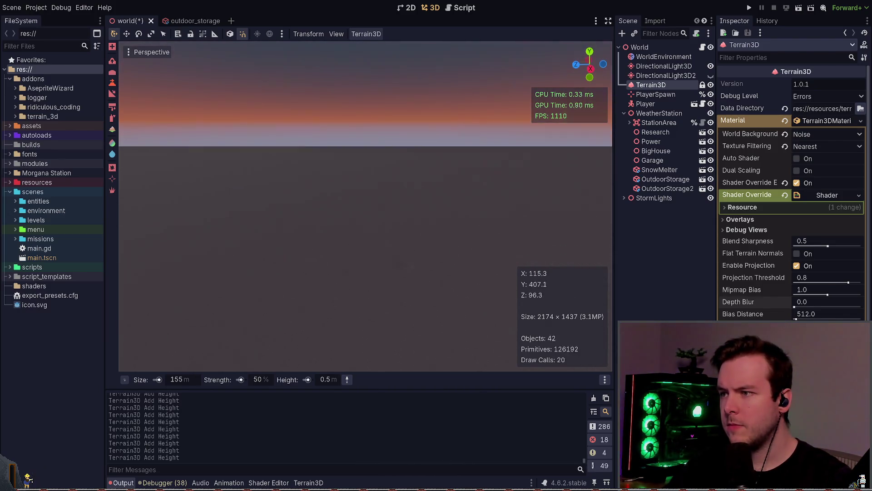
Step: Save the world scene with Ctrl+S and switch back to the code editor
{"action": "key", "text": "ctrl+s"}
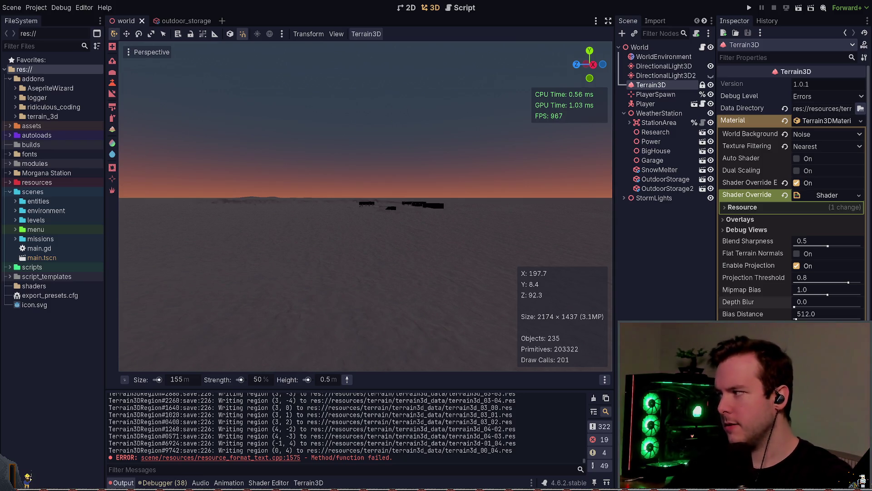
{"action": "key", "text": "alt+Tab"}
{"action": "key", "text": "space"}
Step: Stage the whole terrain3d_data folder for a new commit
{"action": "key", "text": "g"}
{"action": "key", "text": "g"}
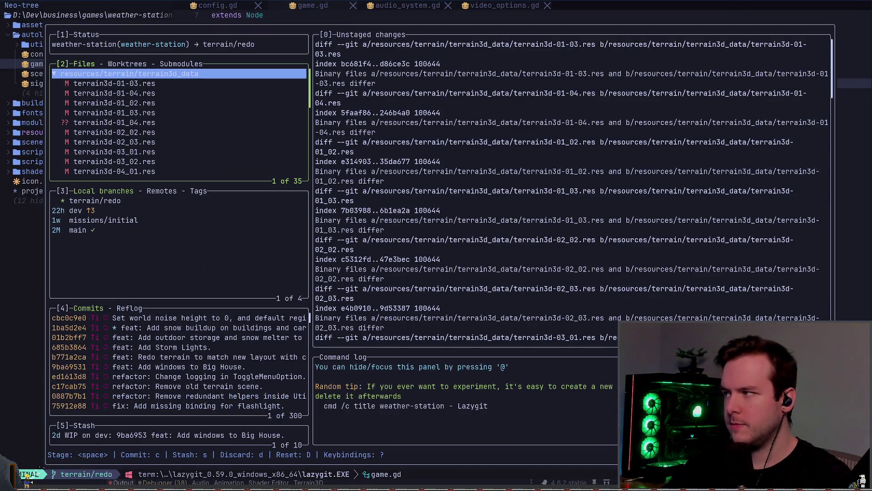
{"action": "key", "text": "space"}
{"action": "key", "text": "c"}
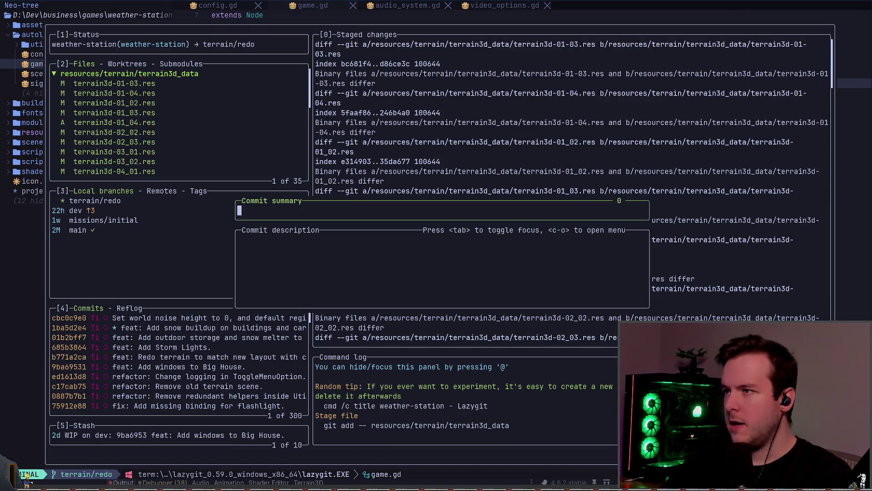
Step: Commit the staged files with the summary "Fix noticeable squares in terrain height."
{"action": "type", "text": "fix"}
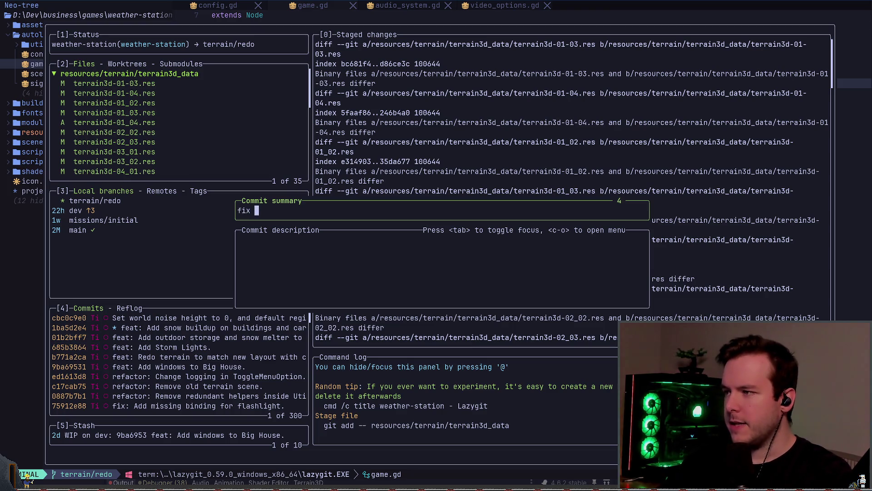
{"action": "key", "text": "BackSpace"}
{"action": "key", "text": "BackSpace"}
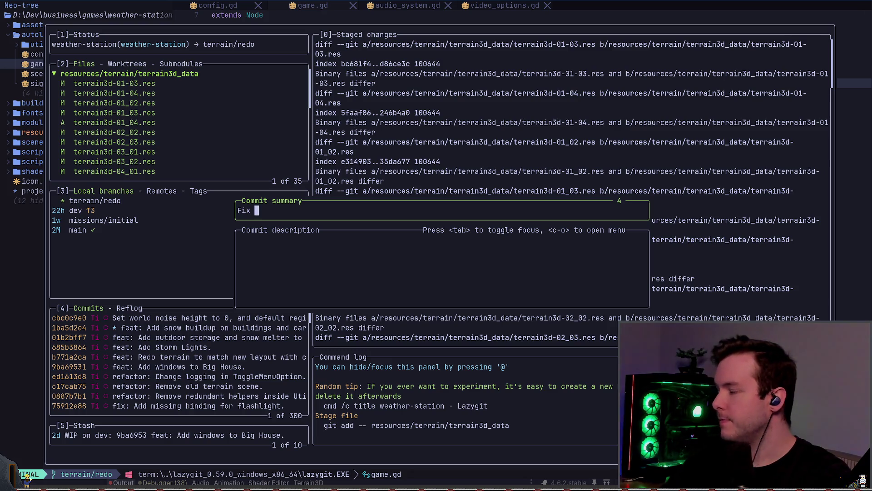
{"action": "type", "text": "noticbl"}
{"action": "key", "text": "BackSpace"}
{"action": "key", "text": "BackSpace"}
{"action": "key", "text": "BackSpace"}
{"action": "type", "text": "ible"}
{"action": "key", "text": "BackSpace"}
{"action": "key", "text": "BackSpace"}
{"action": "key", "text": "BackSpace"}
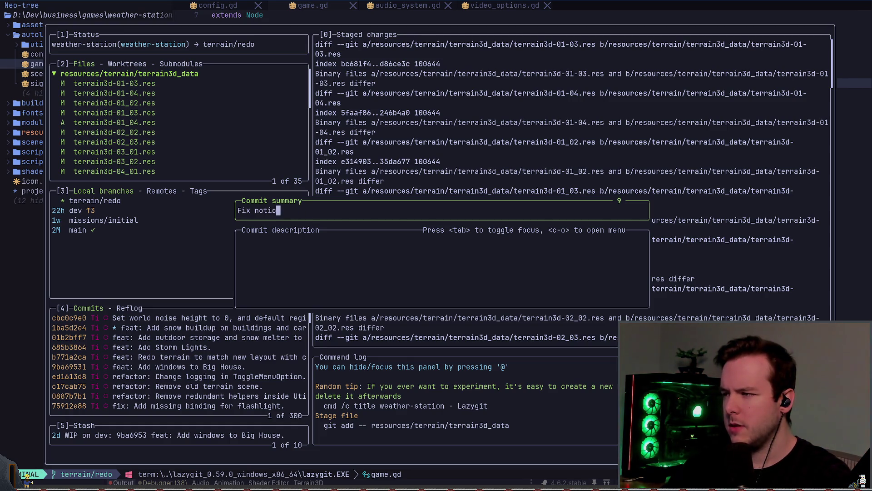
{"action": "type", "text": "ible"}
{"action": "key", "text": "BackSpace"}
{"action": "key", "text": "BackSpace"}
{"action": "key", "text": "BackSpace"}
{"action": "type", "text": "ible"}
{"action": "key", "text": "BackSpace"}
{"action": "key", "text": "BackSpace"}
{"action": "key", "text": "BackSpace"}
{"action": "type", "text": "able"}
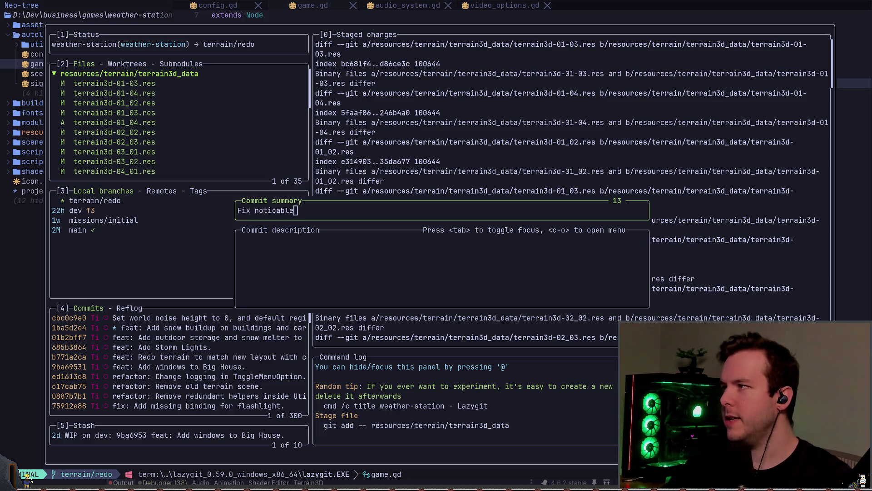
{"action": "key", "text": "BackSpace"}
{"action": "key", "text": "BackSpace"}
{"action": "key", "text": "BackSpace"}
{"action": "key", "text": "BackSpace"}
{"action": "type", "text": "eable "}
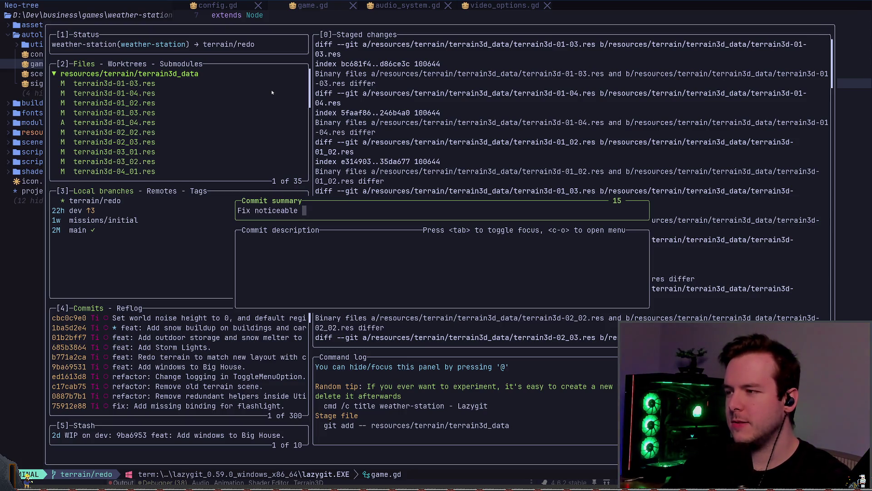
{"action": "type", "text": "squares "}
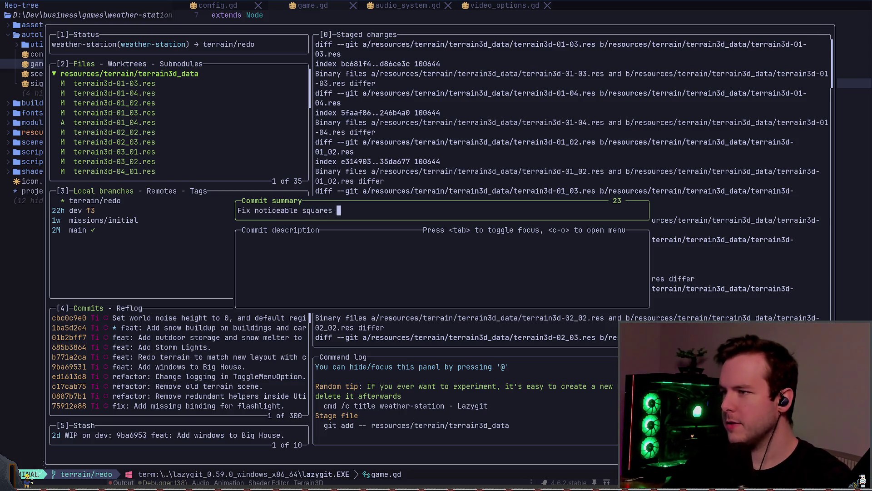
{"action": "type", "text": "in terrain "}
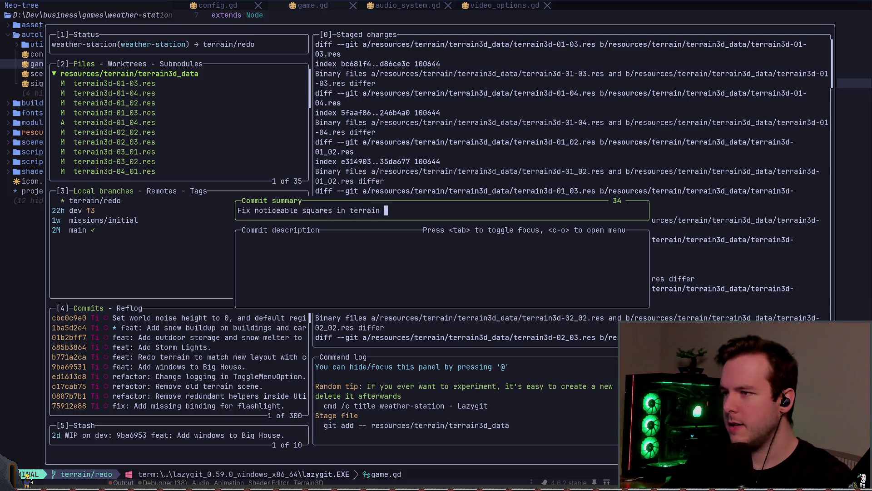
{"action": "type", "text": "height and aj"}
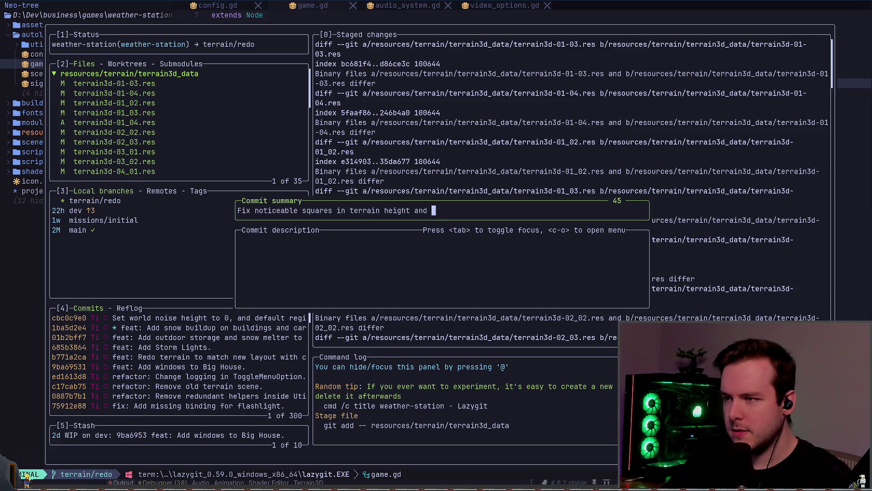
{"action": "key", "text": "BackSpace"}
{"action": "type", "text": "add a"}
{"action": "type", "text": " lit"}
{"action": "key", "text": "BackSpace"}
{"action": "key", "text": "BackSpace"}
{"action": "key", "text": "BackSpace"}
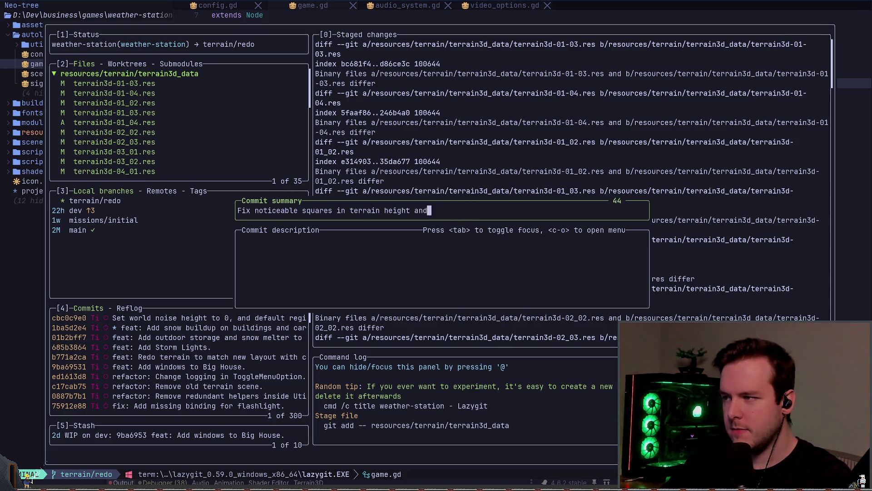
{"action": "key", "text": "Return"}
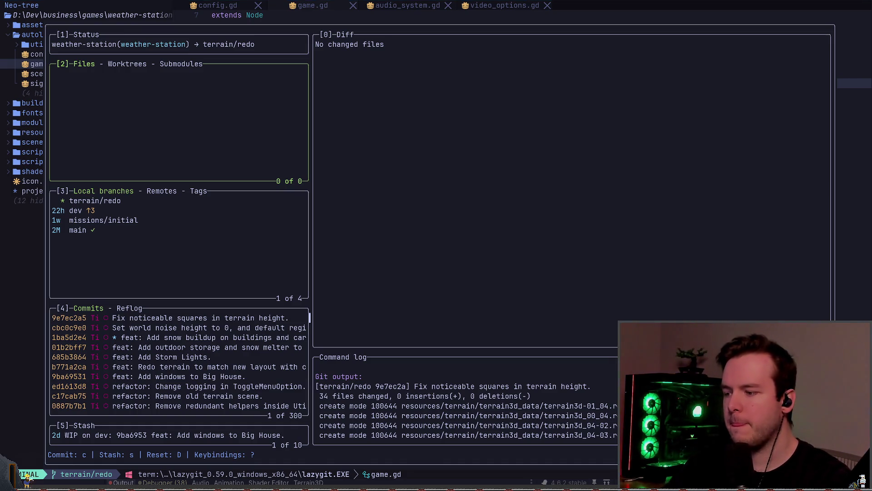
{"action": "key", "text": "alt+Tab"}
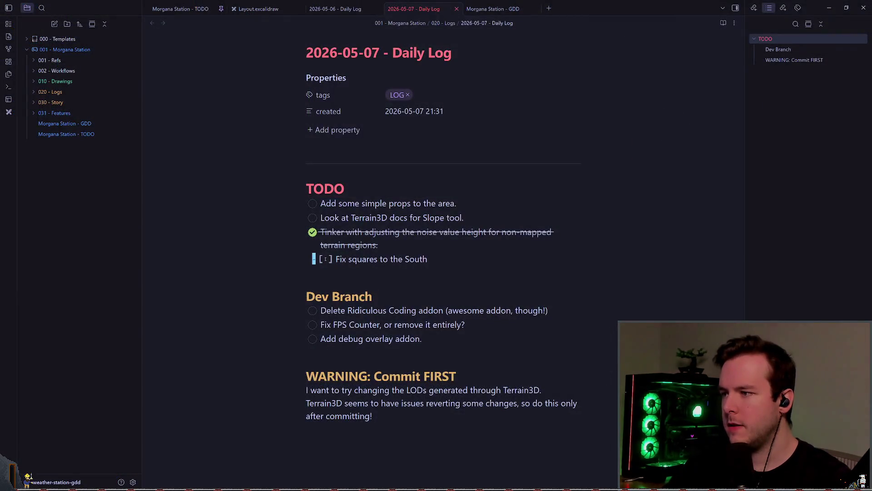
Step: Tick the "Fix squares to the South" task in the daily log
{"action": "key", "text": "j"}
{"action": "key", "text": "j"}
{"action": "left_click", "coordinate": [312, 259]}
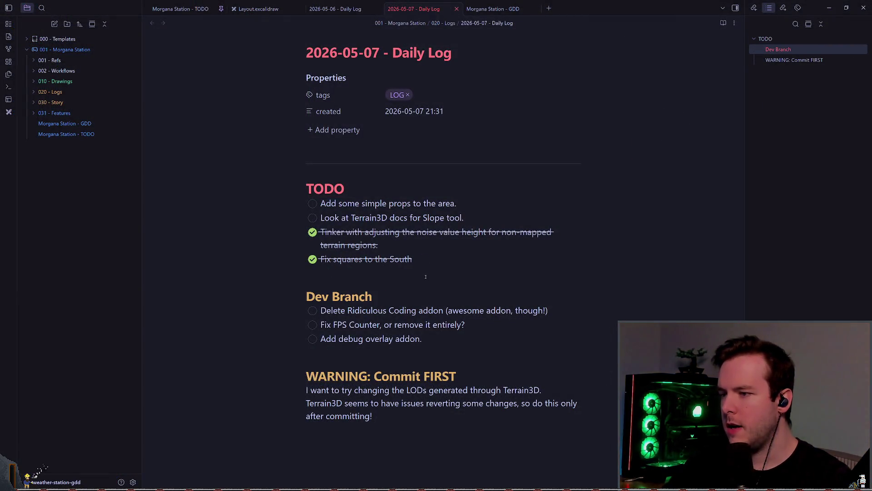
{"action": "scroll", "coordinate": [425, 277], "scroll_direction": "down", "scroll_amount": 1}
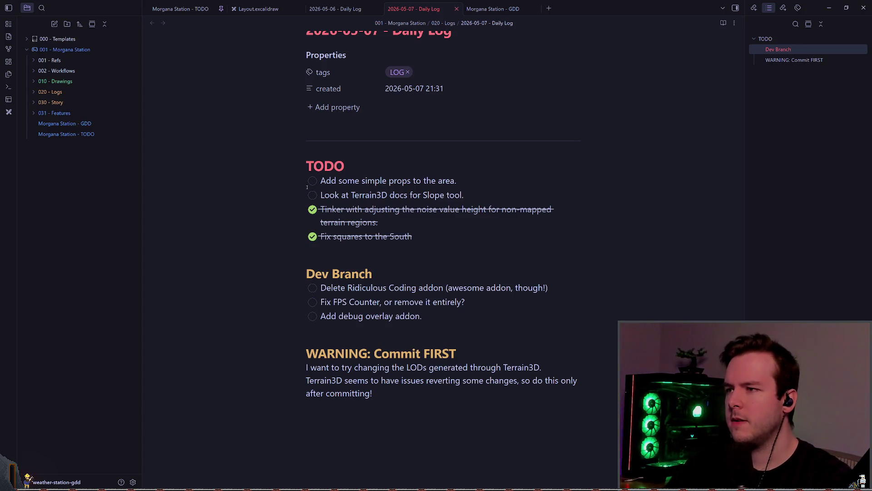
{"action": "scroll", "coordinate": [371, 218], "scroll_direction": "down", "scroll_amount": 1}
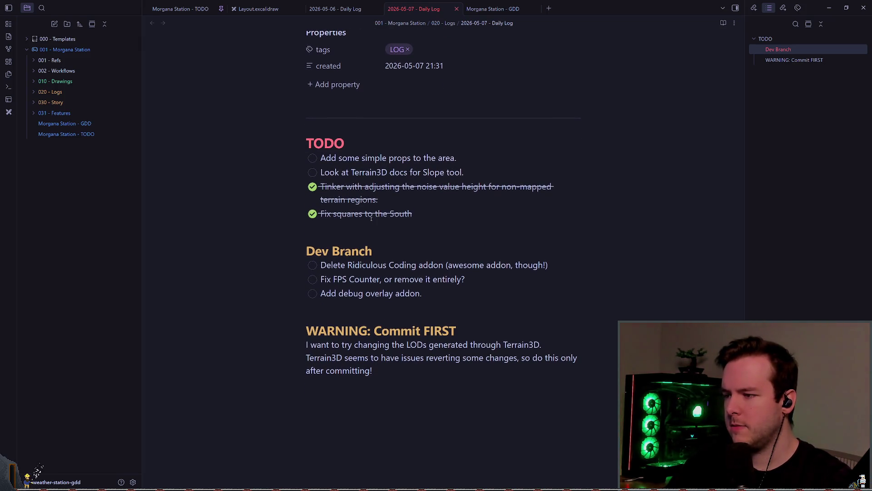
Step: Delete the "WARNING: Commit FIRST" heading and paragraph from the note
{"action": "left_click_drag", "start_coordinate": [373, 370], "coordinate": [275, 335]}
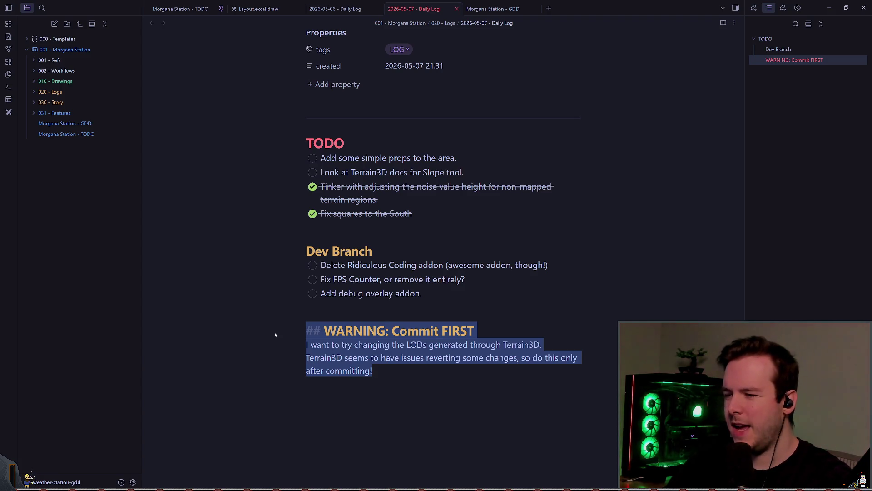
{"action": "key", "text": "BackSpace"}
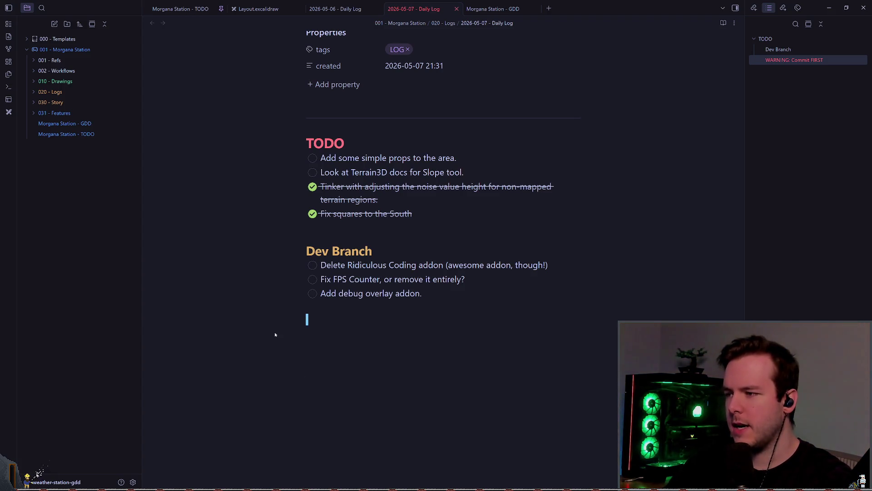
{"action": "key", "text": "BackSpace"}
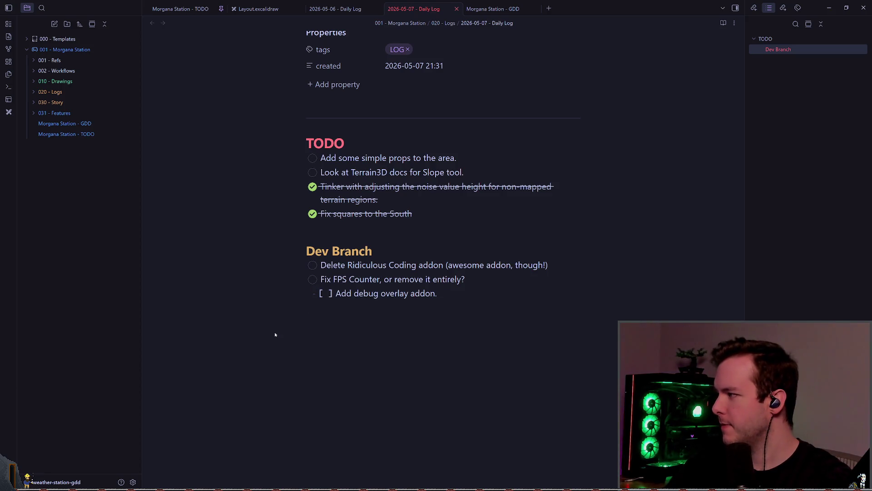
{"action": "key", "text": "Home"}
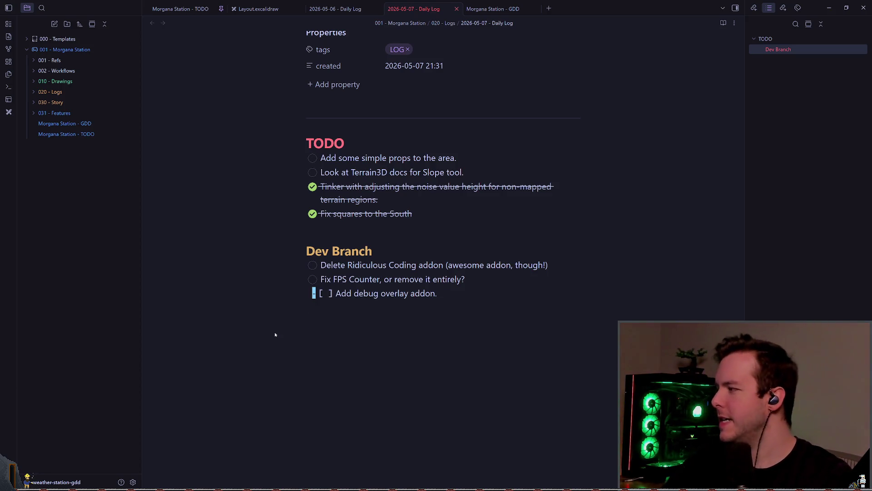
{"action": "left_click", "coordinate": [334, 293]}
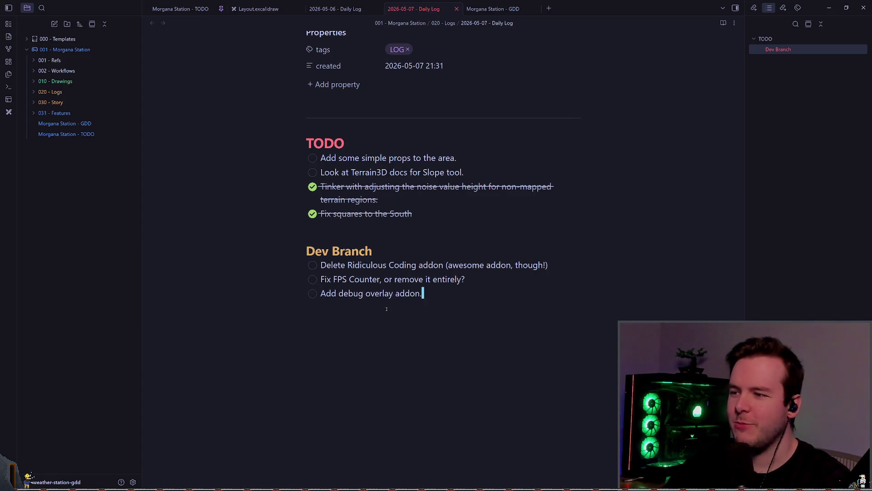
Step: Return to Godot and deselect the terrain in the world scene
{"action": "key", "text": "alt+Tab"}
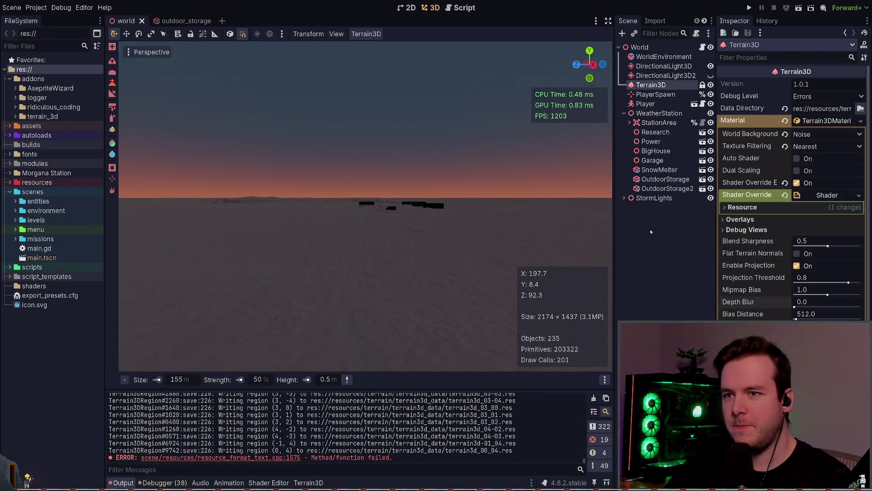
{"action": "left_click", "coordinate": [650, 229]}
{"action": "scroll", "coordinate": [422, 179], "scroll_direction": "down", "scroll_amount": 5}
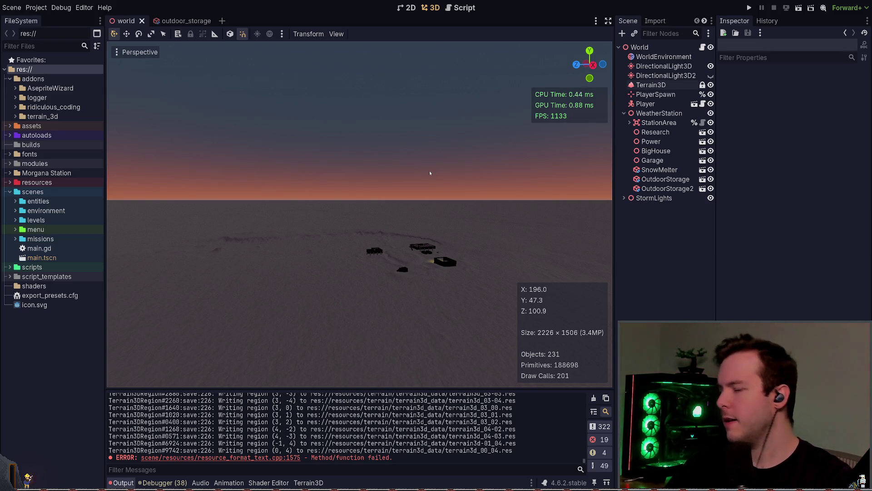
{"action": "scroll", "coordinate": [411, 188], "scroll_direction": "up", "scroll_amount": 3}
{"action": "scroll", "coordinate": [412, 188], "scroll_direction": "down", "scroll_amount": 3}
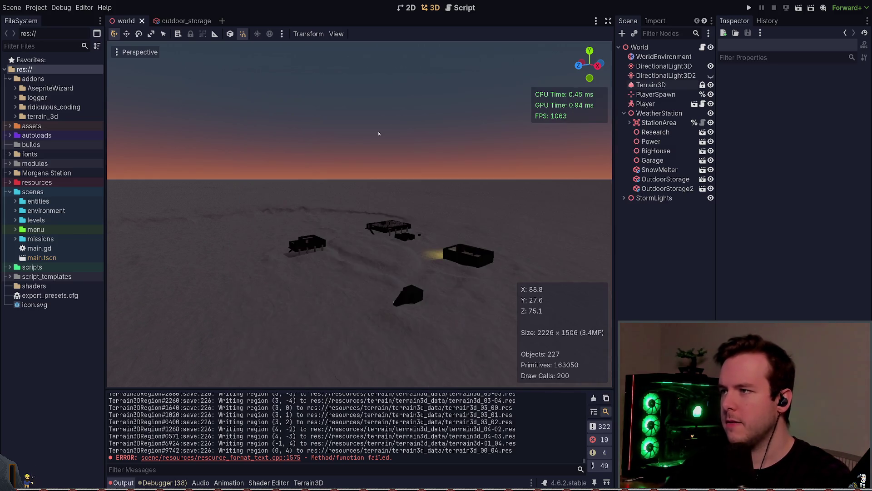
Step: Grep the project for fps_counter, then close the search
{"action": "key", "text": "alt+Tab"}
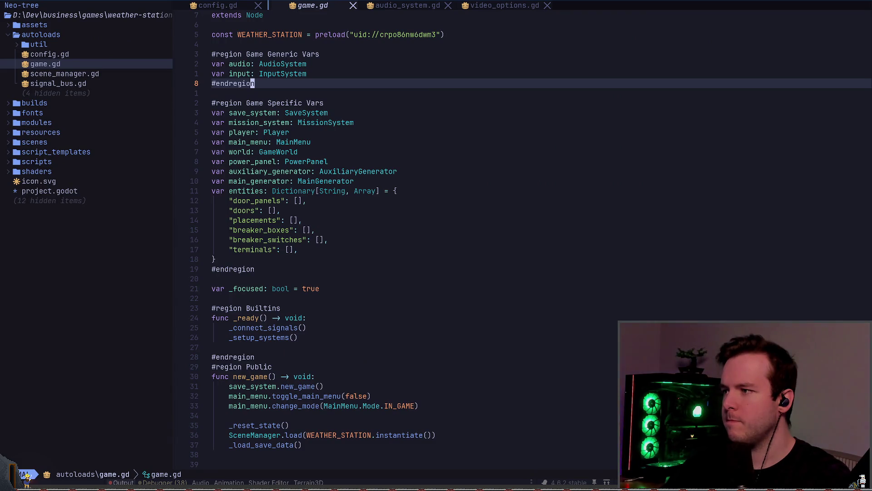
{"action": "key", "text": "space"}
{"action": "key", "text": "slash"}
{"action": "type", "text": "fps_counter"}
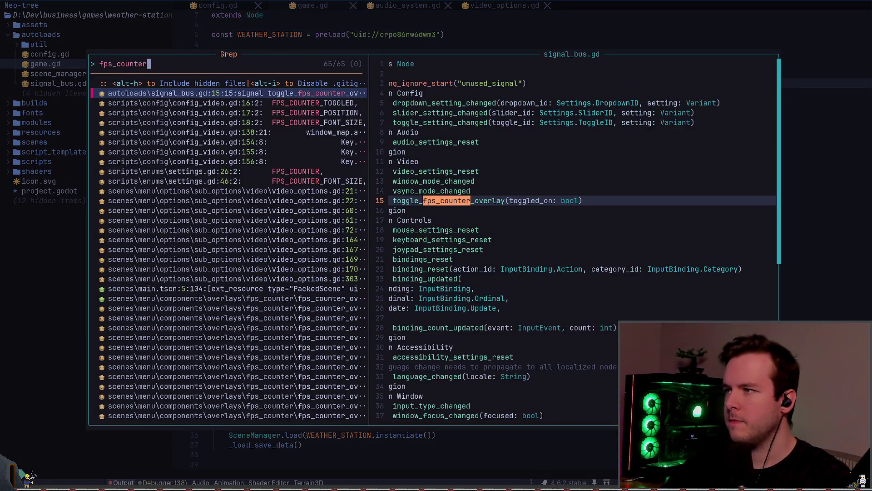
{"action": "key", "text": "Escape"}
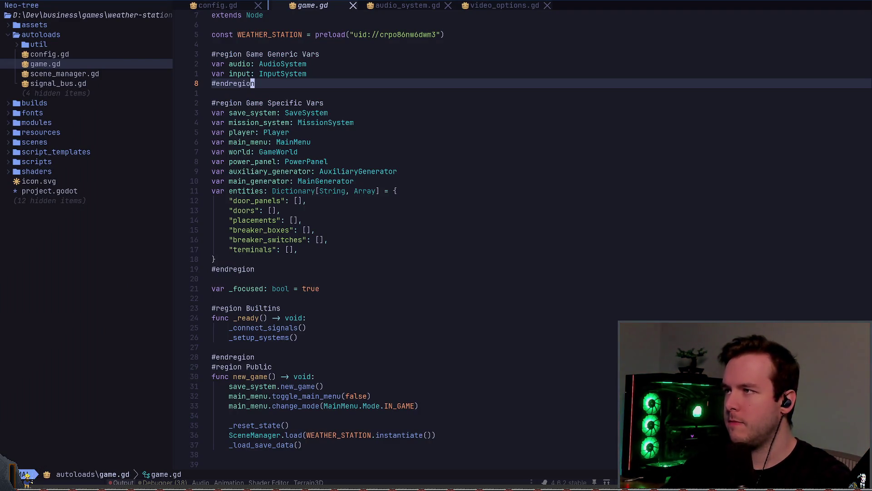
Step: Quit Neovim with :qa and relaunch it twice, restoring the session each time
{"action": "type", "text": ":qa"}
{"action": "key", "text": "Return"}
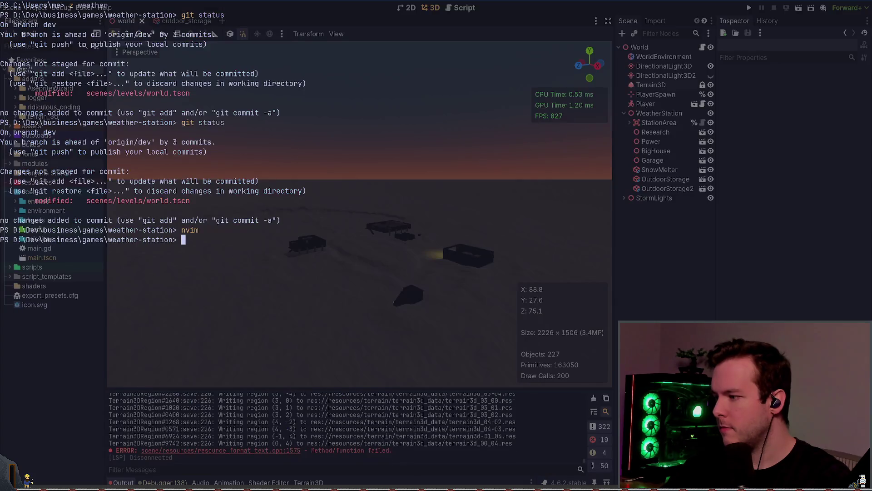
{"action": "type", "text": "nvim"}
{"action": "key", "text": "Return"}
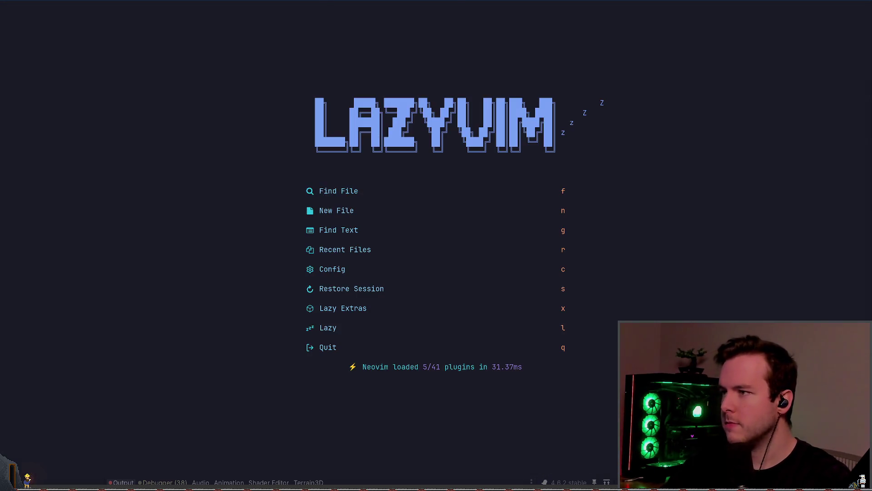
{"action": "key", "text": "s"}
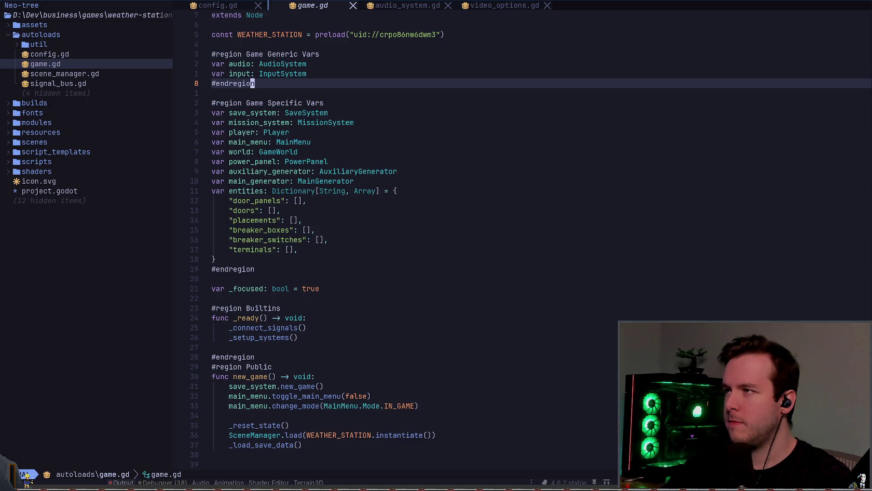
{"action": "type", "text": ":qa"}
{"action": "key", "text": "Return"}
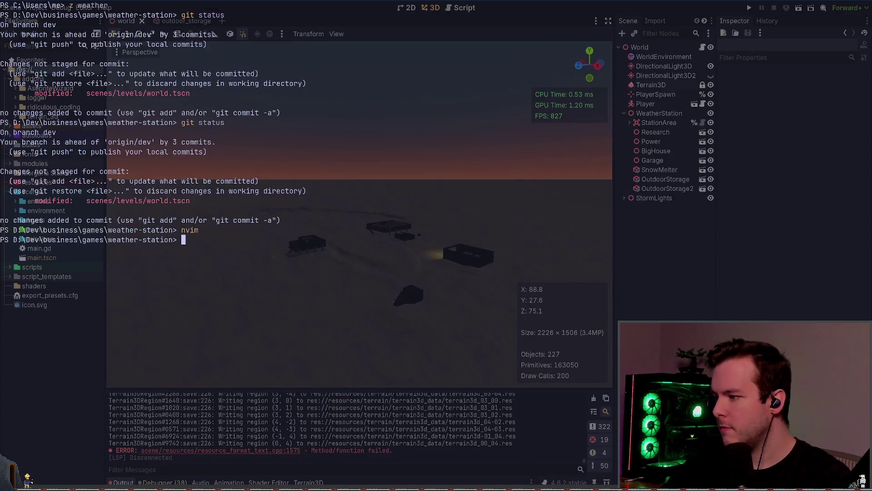
{"action": "type", "text": "nvim"}
{"action": "key", "text": "Return"}
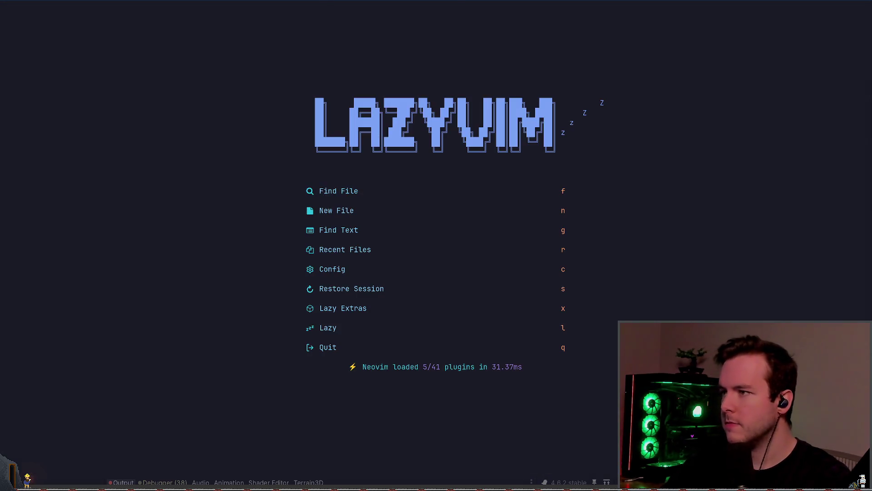
{"action": "key", "text": "s"}
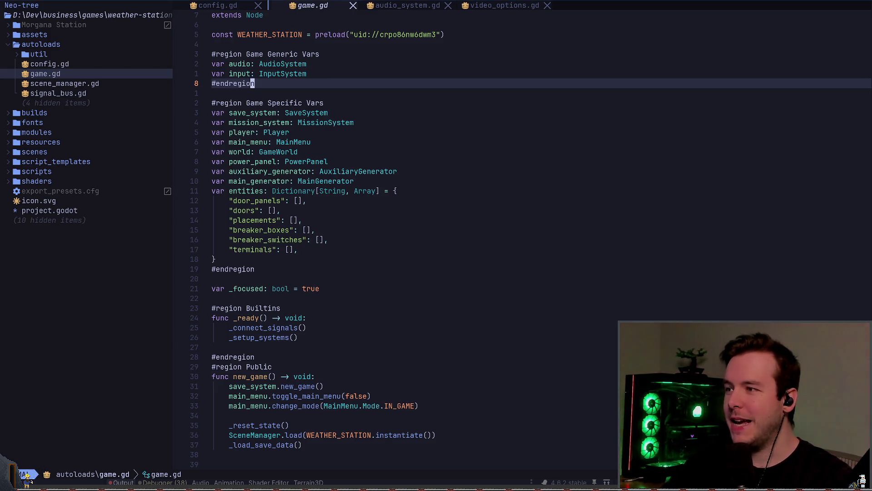
Step: Open the Files picker with <leader>f to list all 327 project files
{"action": "key", "text": "space"}
{"action": "key", "text": "f"}
{"action": "key", "text": "f"}
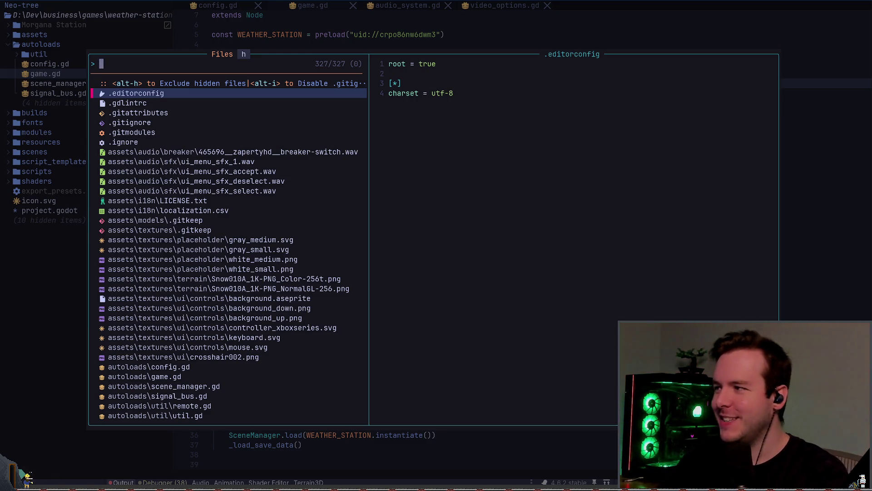
Step: Open fps_counter_overlay.gd by searching 'fpsco' in the Files picker and scroll through its code
{"action": "type", "text": "fpsco"}
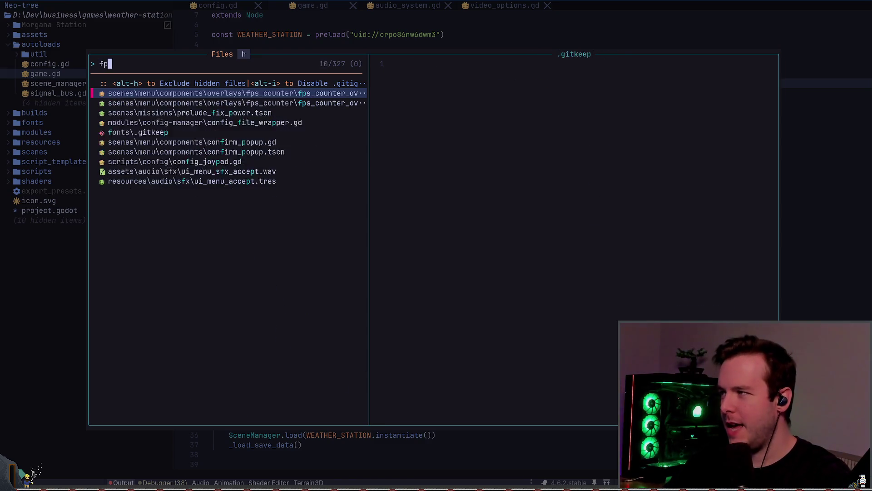
{"action": "key", "text": "Return"}
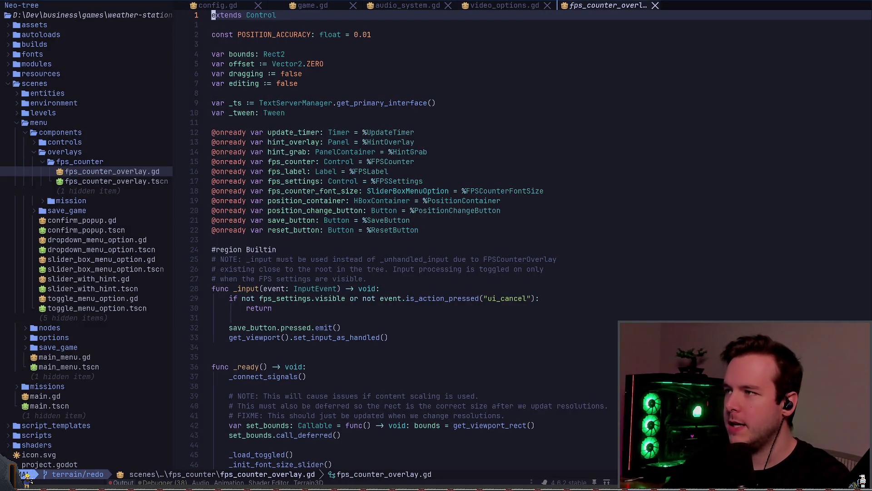
{"action": "key", "text": "j"}
{"action": "key", "text": "j"}
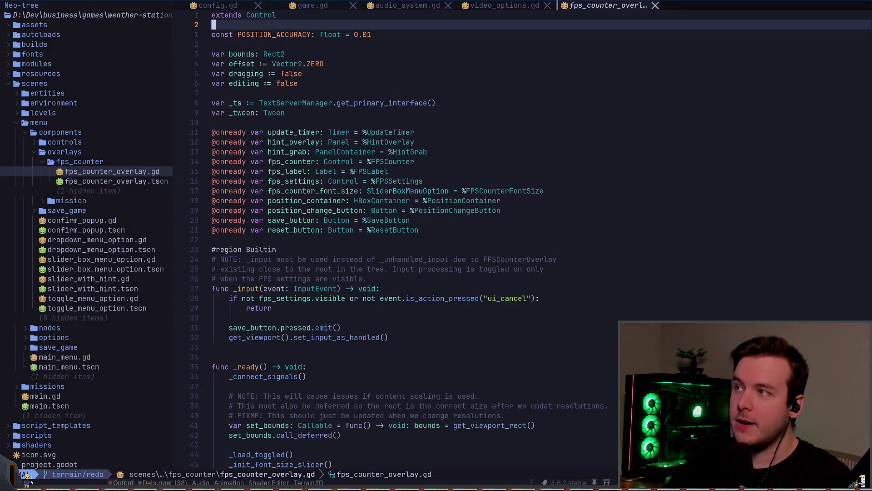
{"action": "key", "text": "w"}
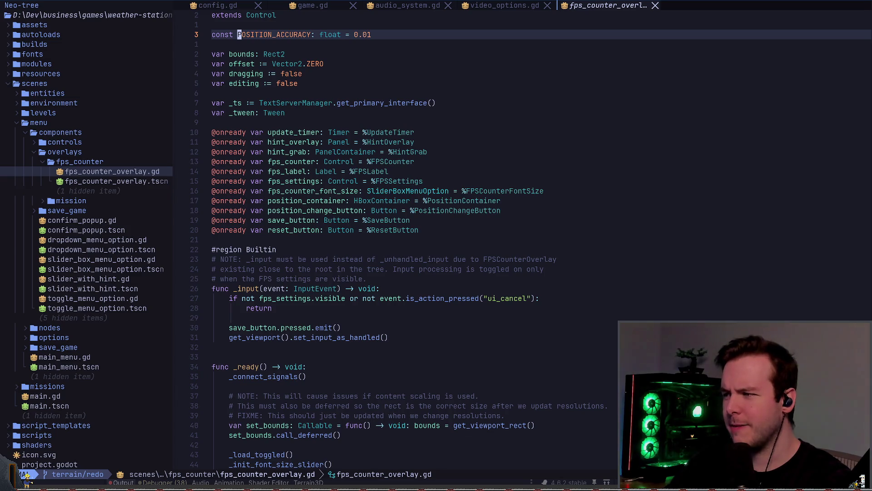
{"action": "scroll", "coordinate": [389, 220], "scroll_direction": "down", "scroll_amount": 4}
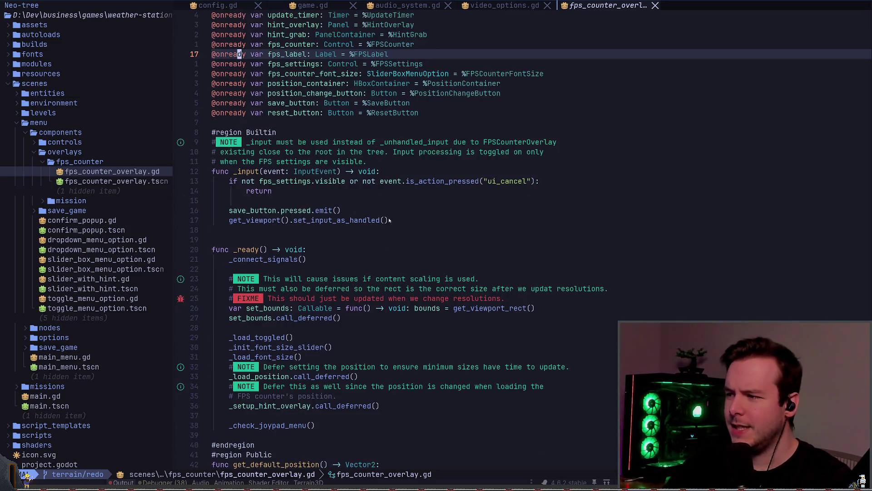
{"action": "scroll", "coordinate": [260, 215], "scroll_direction": "down", "scroll_amount": 6}
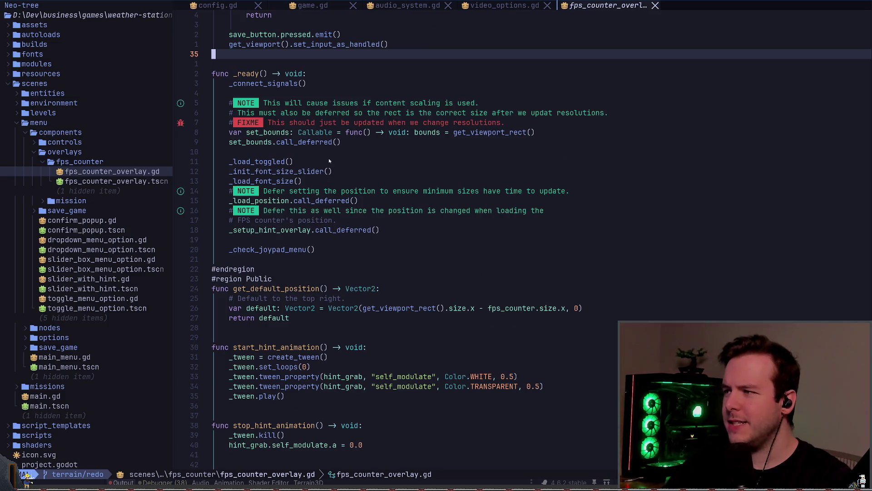
{"action": "scroll", "coordinate": [328, 162], "scroll_direction": "down", "scroll_amount": 4}
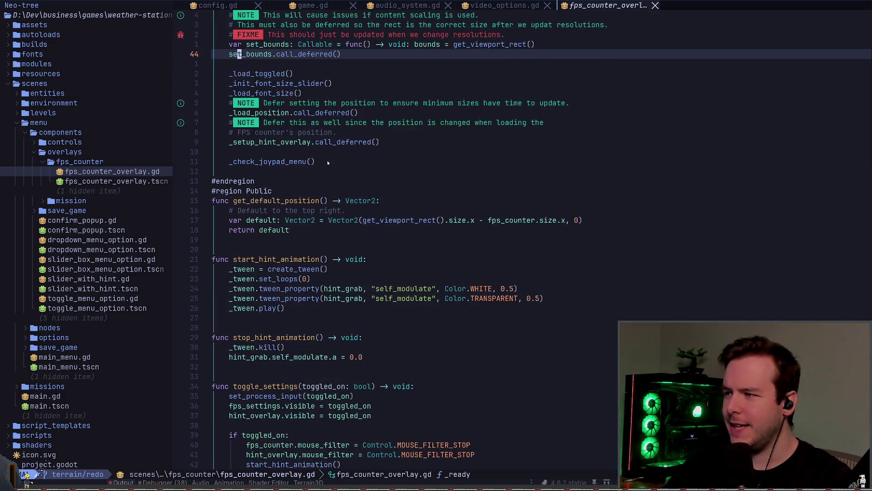
{"action": "scroll", "coordinate": [345, 190], "scroll_direction": "down", "scroll_amount": 3}
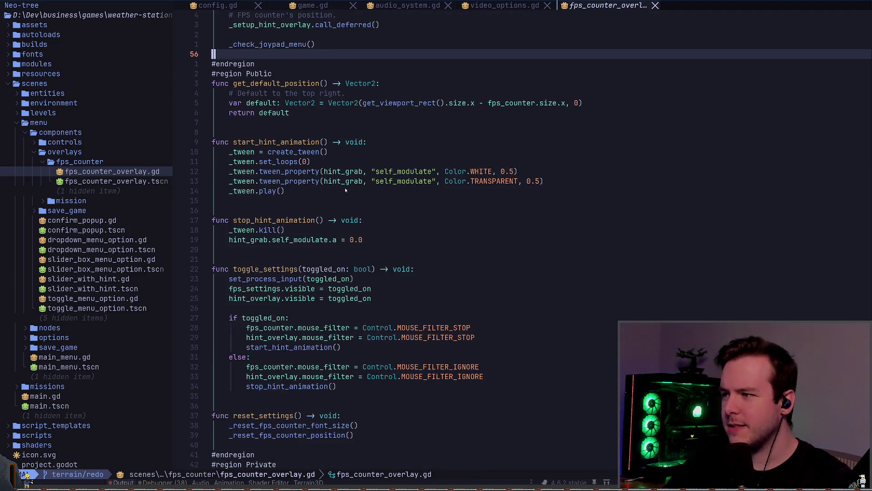
{"action": "scroll", "coordinate": [392, 190], "scroll_direction": "down", "scroll_amount": 10}
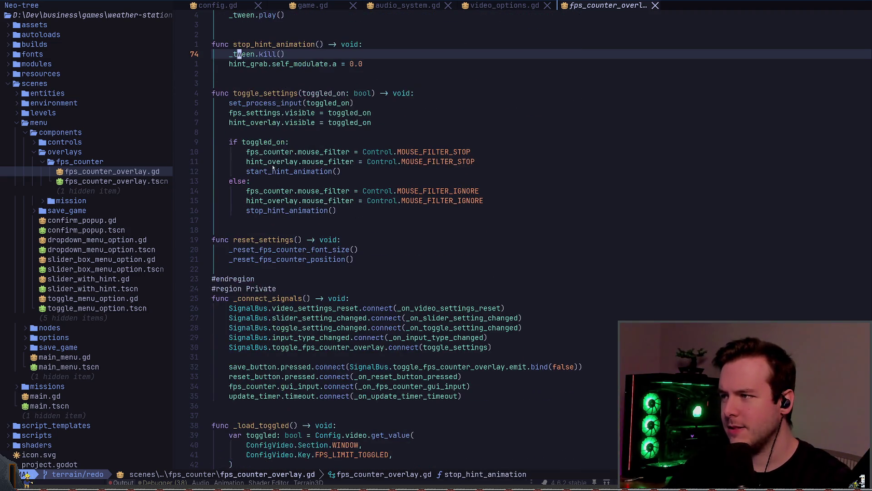
{"action": "scroll", "coordinate": [289, 154], "scroll_direction": "down", "scroll_amount": 7}
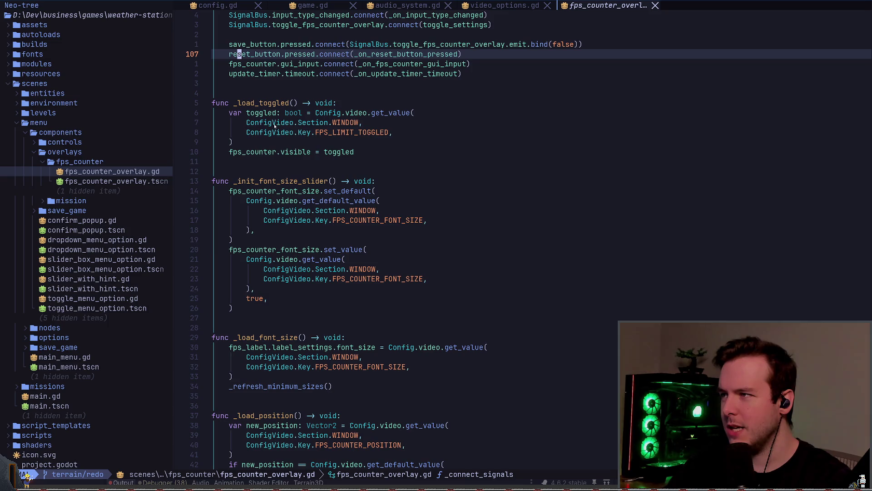
{"action": "scroll", "coordinate": [300, 137], "scroll_direction": "down", "scroll_amount": 2}
{"action": "scroll", "coordinate": [273, 142], "scroll_direction": "down", "scroll_amount": 4}
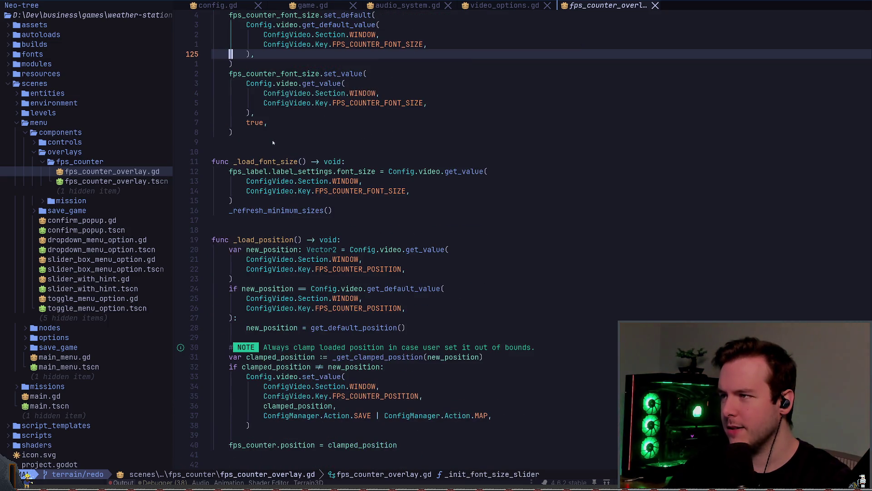
{"action": "scroll", "coordinate": [276, 141], "scroll_direction": "down", "scroll_amount": 7}
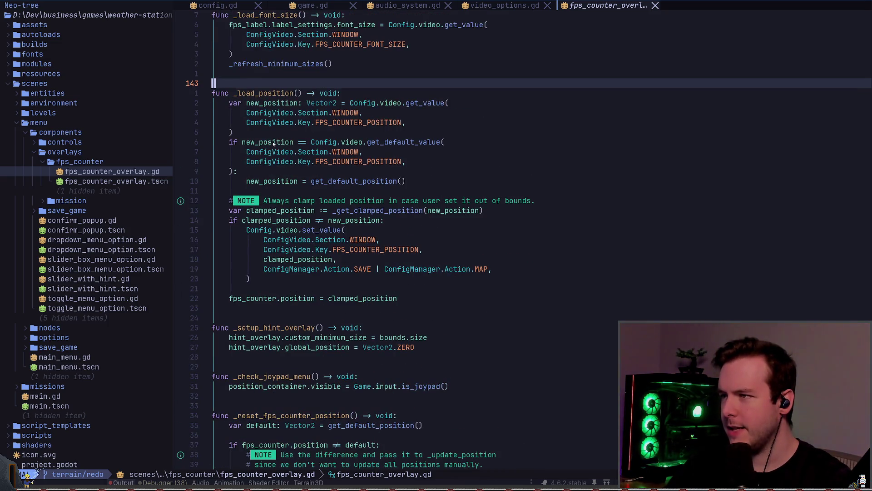
{"action": "scroll", "coordinate": [275, 146], "scroll_direction": "down", "scroll_amount": 15}
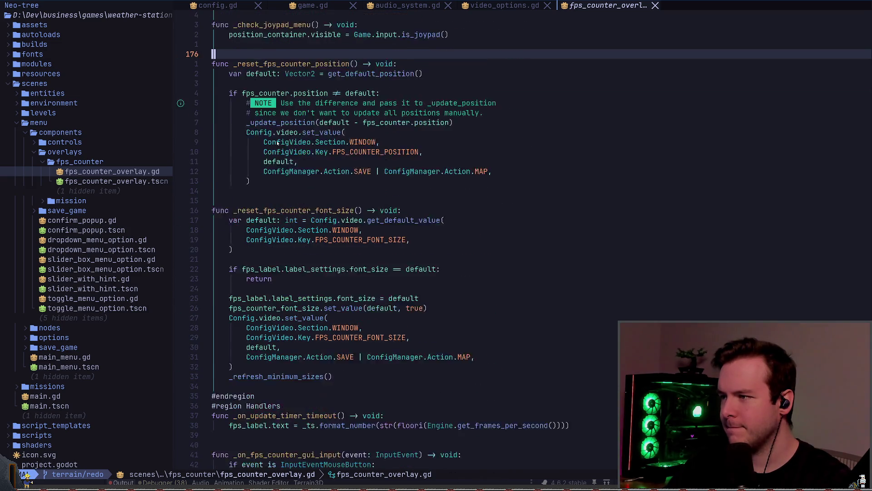
{"action": "scroll", "coordinate": [282, 145], "scroll_direction": "down", "scroll_amount": 3}
Step: Read the end of the script: the _relative_to_middle function, bounds.get_center() and the corner checks
{"action": "left_click", "coordinate": [288, 160]}
{"action": "scroll", "coordinate": [318, 163], "scroll_direction": "down", "scroll_amount": 2}
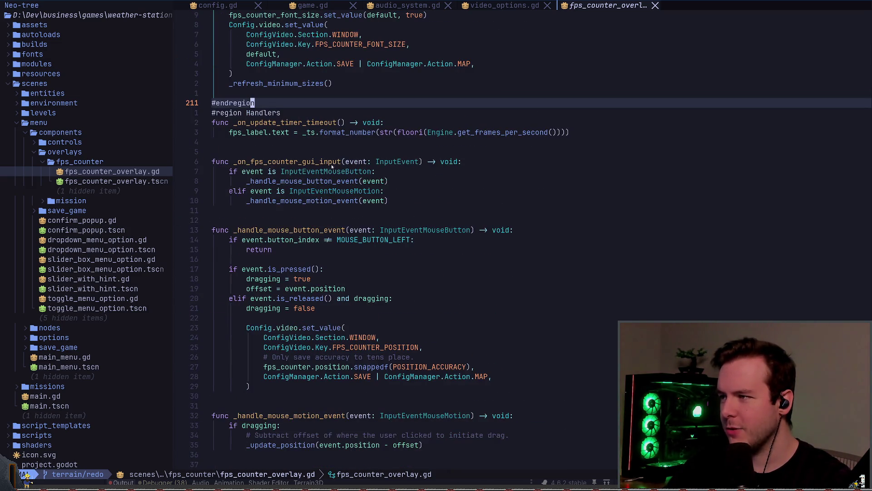
{"action": "key", "text": "shift+g"}
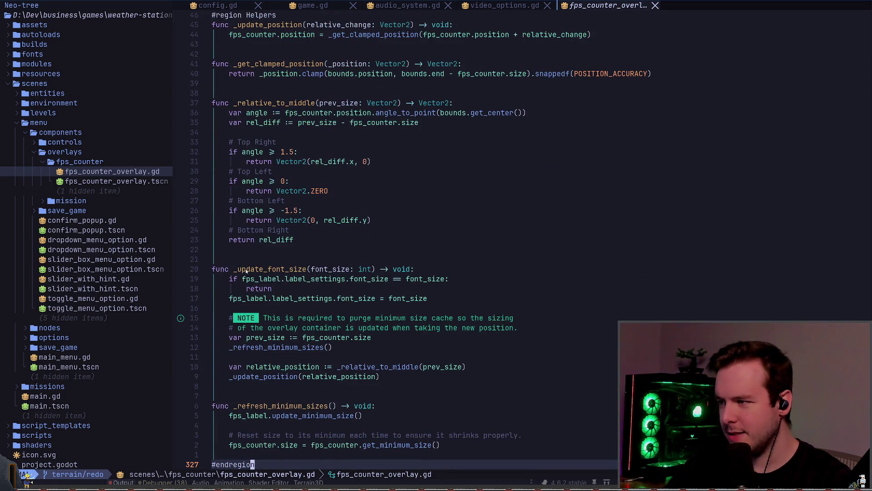
{"action": "scroll", "coordinate": [275, 274], "scroll_direction": "up", "scroll_amount": 5}
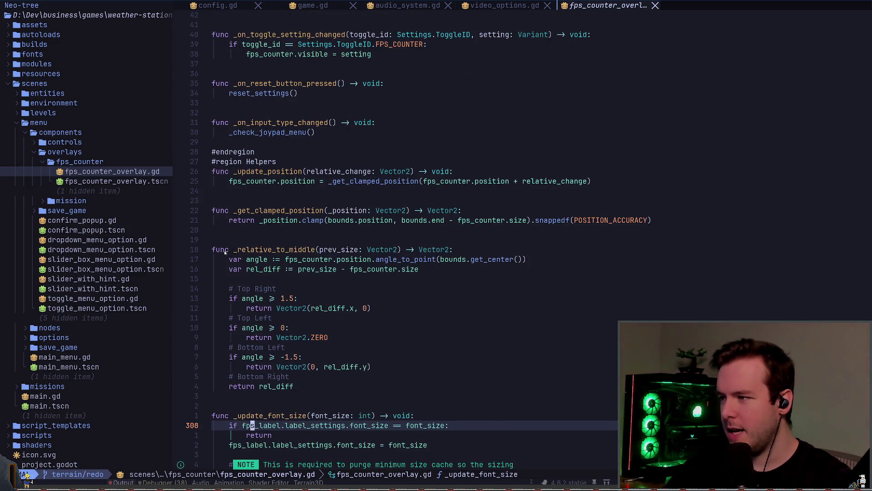
{"action": "scroll", "coordinate": [225, 253], "scroll_direction": "down", "scroll_amount": 2}
{"action": "mouse_move", "coordinate": [313, 328]}
{"action": "left_mouse_down"}
{"action": "mouse_move", "coordinate": [273, 200]}
{"action": "mouse_move", "coordinate": [213, 220]}
{"action": "left_mouse_up"}
{"action": "key", "text": "y"}
{"action": "mouse_move", "coordinate": [312, 328]}
{"action": "left_mouse_down"}
{"action": "mouse_move", "coordinate": [300, 328]}
{"action": "mouse_move", "coordinate": [228, 200]}
{"action": "mouse_move", "coordinate": [212, 191]}
{"action": "left_mouse_up"}
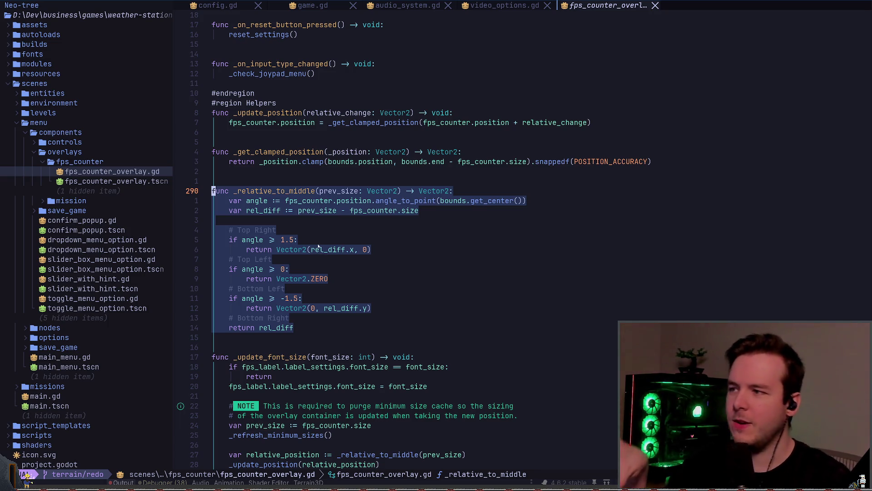
{"action": "mouse_move", "coordinate": [371, 200]}
{"action": "left_mouse_down"}
{"action": "mouse_move", "coordinate": [523, 200]}
{"action": "mouse_move", "coordinate": [439, 200]}
{"action": "left_mouse_up"}
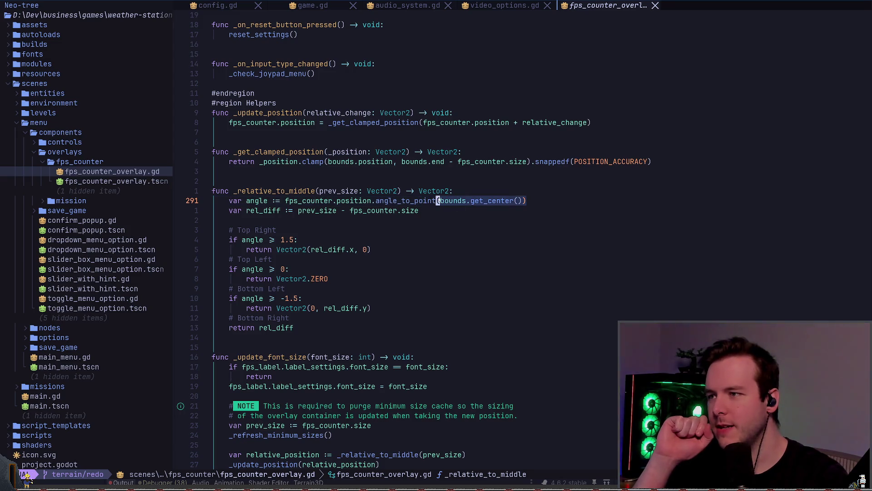
{"action": "mouse_move", "coordinate": [229, 230]}
{"action": "left_mouse_down"}
{"action": "mouse_move", "coordinate": [295, 241]}
{"action": "mouse_move", "coordinate": [325, 327]}
{"action": "left_mouse_up"}
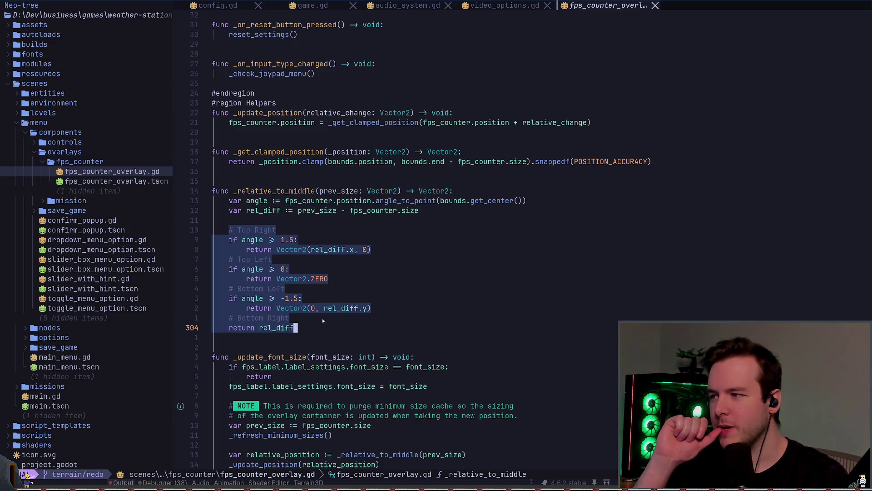
{"action": "left_click", "coordinate": [323, 318]}
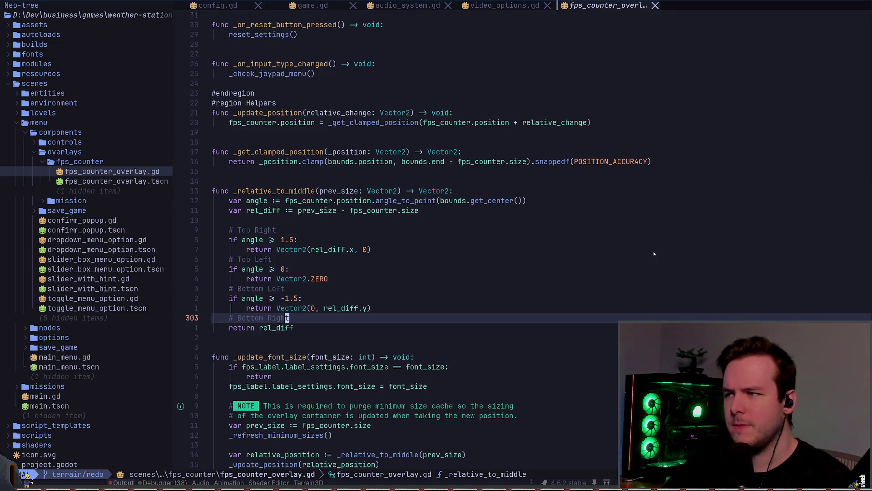
Step: Move back up past _on_update_timer_timeout to _check_joypad_menu, then return to Godot
{"action": "key", "text": "k"}
{"action": "key", "text": "k"}
{"action": "key", "text": "k"}
{"action": "key", "text": "k"}
{"action": "key", "text": "k"}
{"action": "key", "text": "k"}
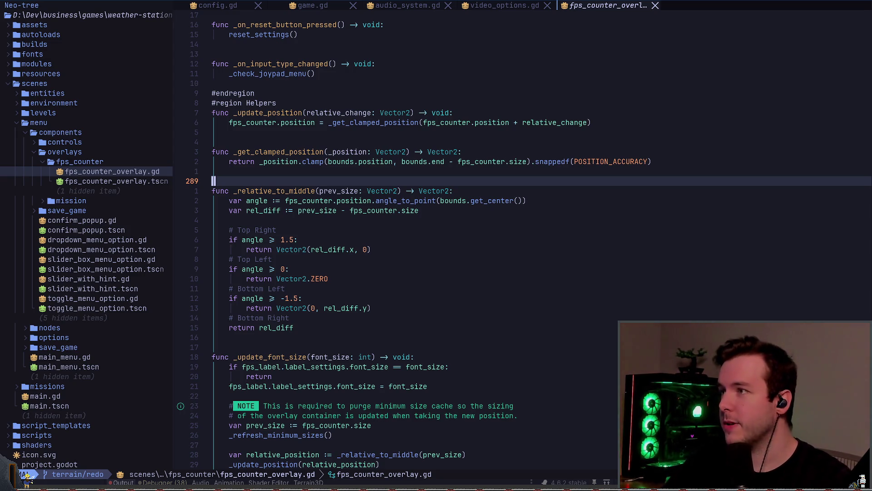
{"action": "key", "text": "k"}
{"action": "key", "text": "k"}
{"action": "key", "text": "k"}
{"action": "key", "text": "6"}
{"action": "key", "text": "5"}
{"action": "key", "text": "k"}
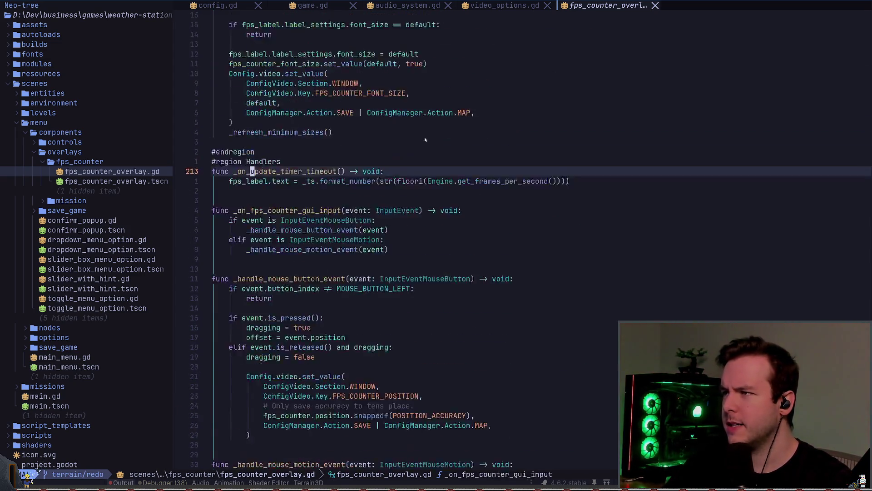
{"action": "key", "text": "4"}
{"action": "key", "text": "0"}
{"action": "key", "text": "k"}
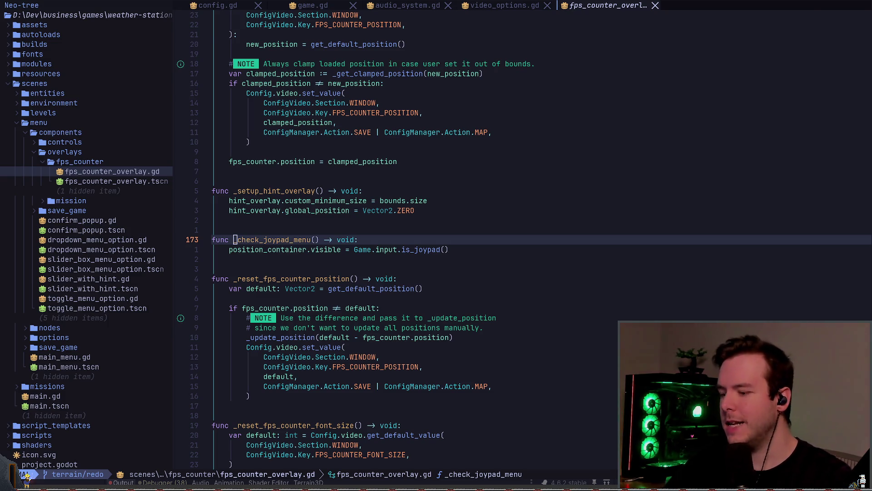
{"action": "key", "text": "alt+Tab"}
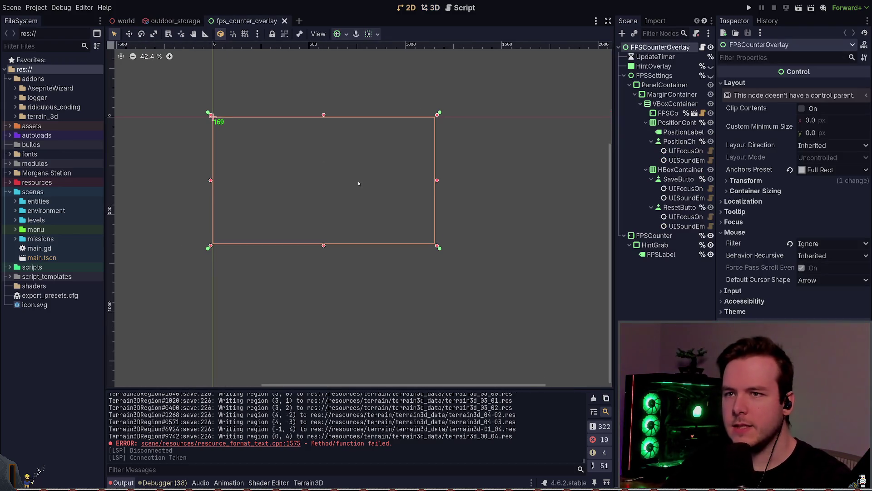
{"action": "left_click_drag", "start_coordinate": [614, 142], "coordinate": [544, 141]}
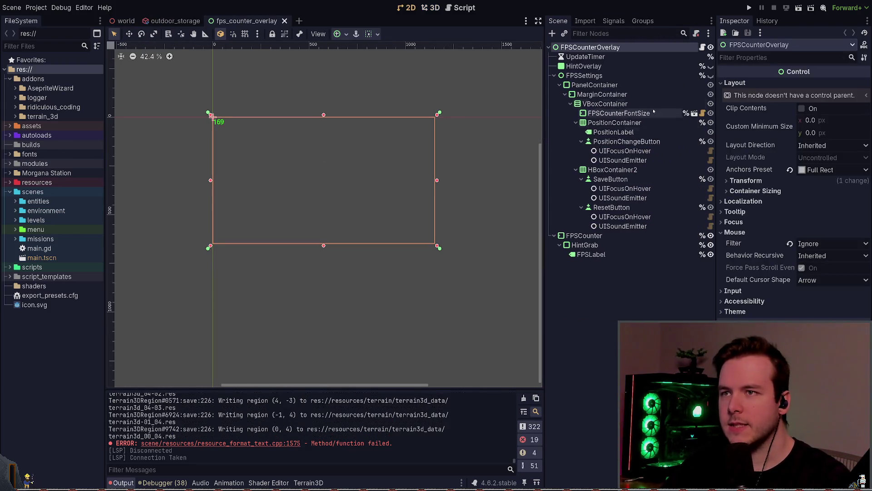
{"action": "left_click", "coordinate": [711, 66]}
{"action": "left_click", "coordinate": [711, 66]}
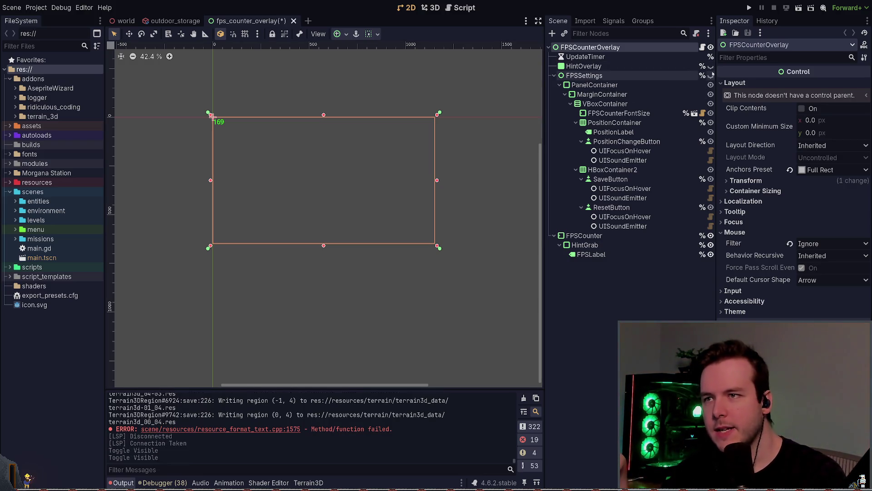
{"action": "left_click", "coordinate": [711, 75]}
{"action": "scroll", "coordinate": [399, 231], "scroll_direction": "up", "scroll_amount": 4}
{"action": "scroll", "coordinate": [409, 236], "scroll_direction": "up", "scroll_amount": 1}
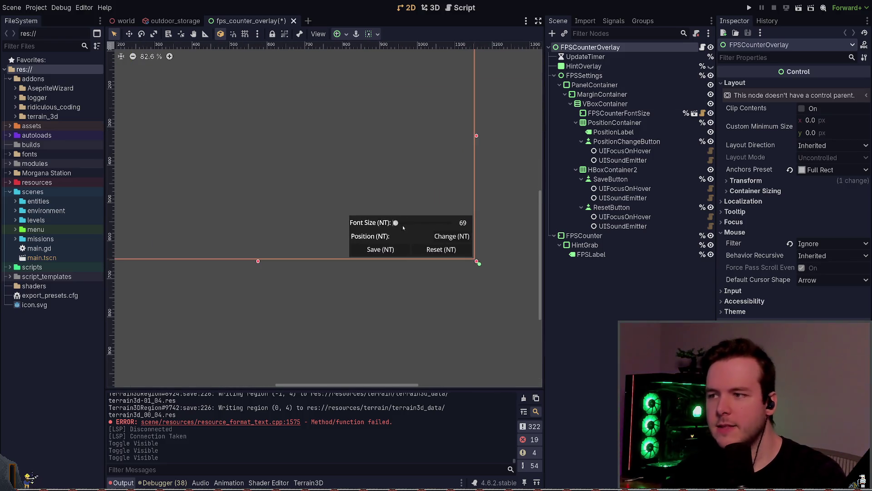
{"action": "scroll", "coordinate": [450, 239], "scroll_direction": "right", "scroll_amount": 2}
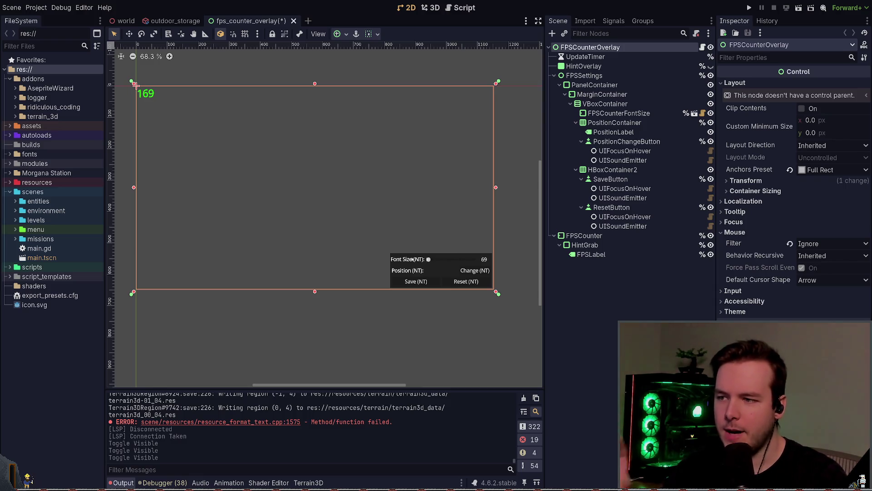
{"action": "scroll", "coordinate": [453, 269], "scroll_direction": "up", "scroll_amount": 4}
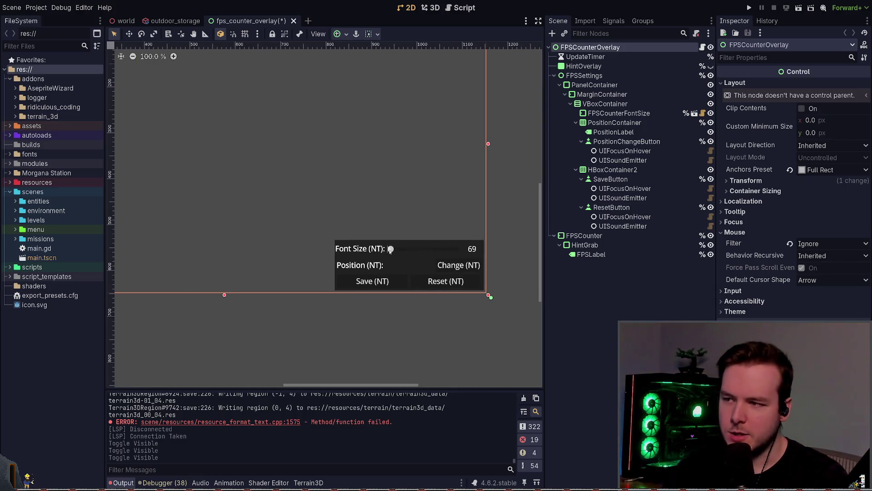
{"action": "scroll", "coordinate": [470, 265], "scroll_direction": "down", "scroll_amount": 4}
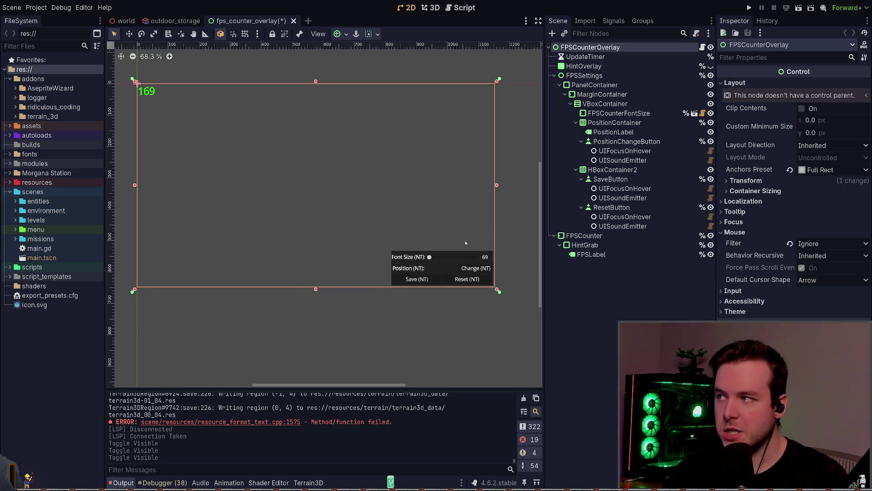
{"action": "left_click", "coordinate": [153, 91]}
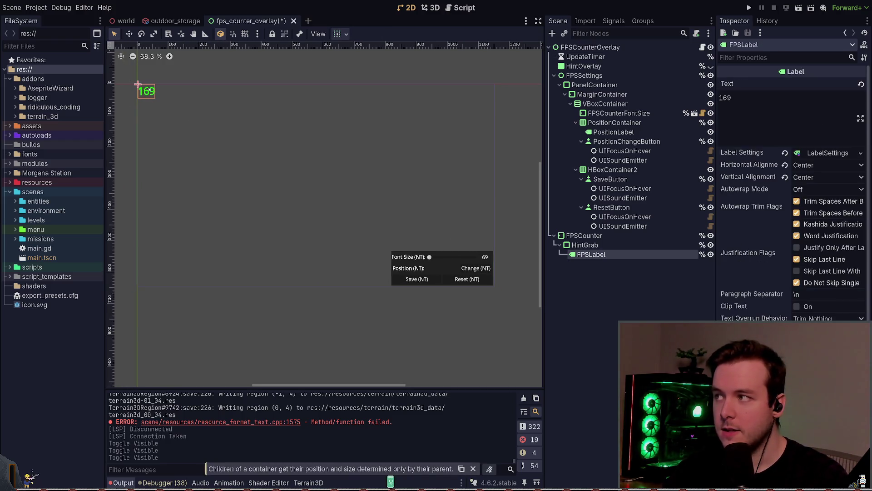
{"action": "left_click", "coordinate": [609, 236]}
{"action": "left_click", "coordinate": [148, 91]}
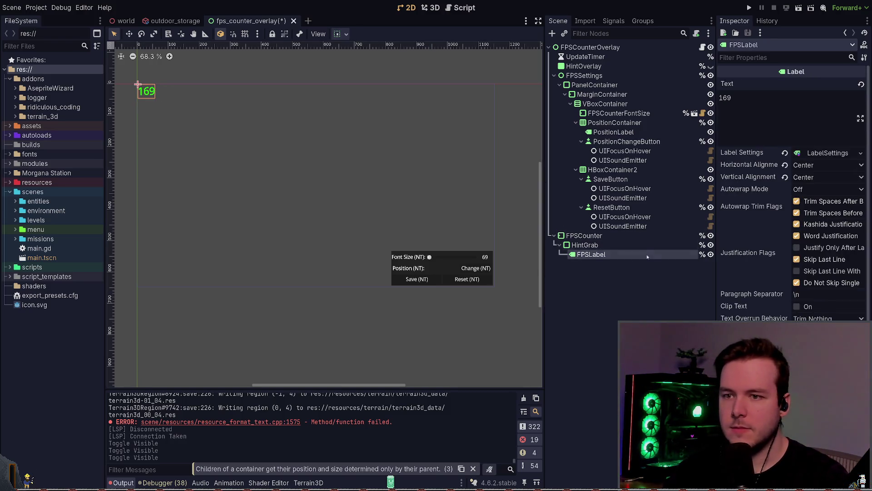
{"action": "left_click", "coordinate": [147, 94]}
{"action": "key", "text": "w"}
{"action": "mouse_move", "coordinate": [148, 90]}
{"action": "left_mouse_down"}
{"action": "mouse_move", "coordinate": [245, 116]}
{"action": "mouse_move", "coordinate": [255, 184]}
{"action": "mouse_move", "coordinate": [343, 195]}
{"action": "mouse_move", "coordinate": [401, 151]}
{"action": "mouse_move", "coordinate": [366, 169]}
{"action": "mouse_move", "coordinate": [467, 167]}
{"action": "mouse_move", "coordinate": [411, 152]}
{"action": "left_mouse_up"}
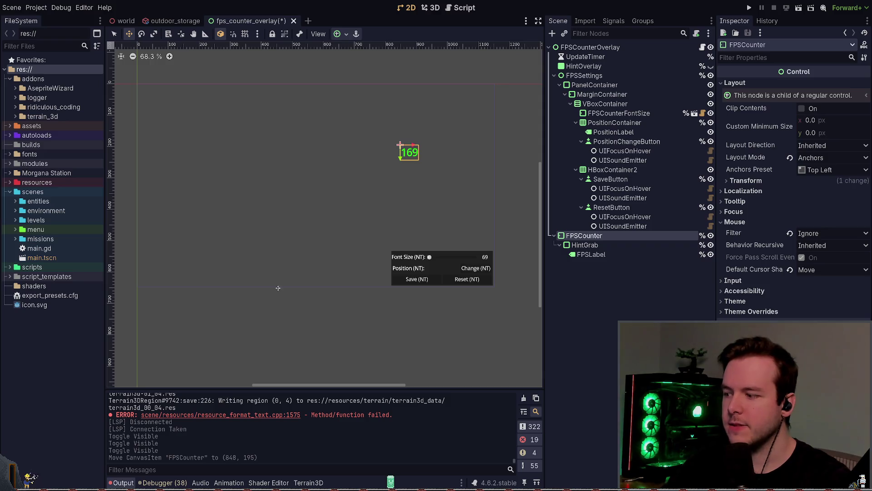
{"action": "key", "text": "ctrl+z"}
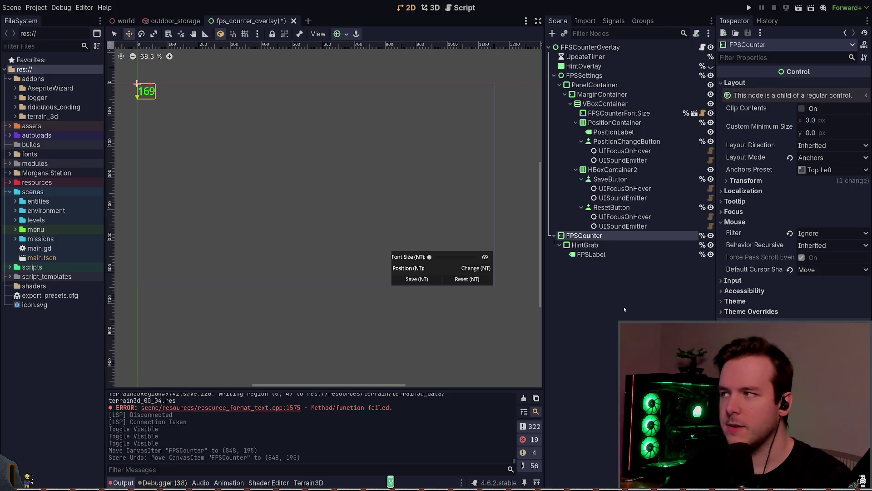
{"action": "left_click", "coordinate": [603, 293]}
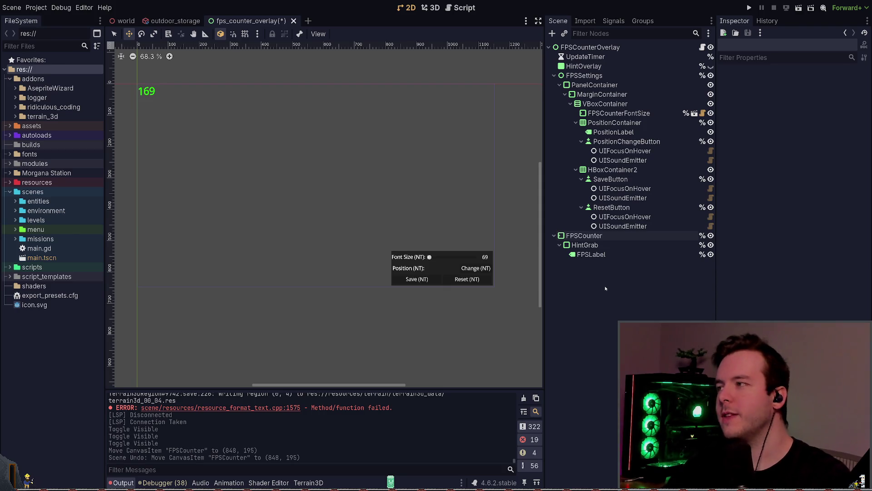
Step: Drag the FPSCounter node toward the canvas centre, then undo the move
{"action": "left_click", "coordinate": [146, 90]}
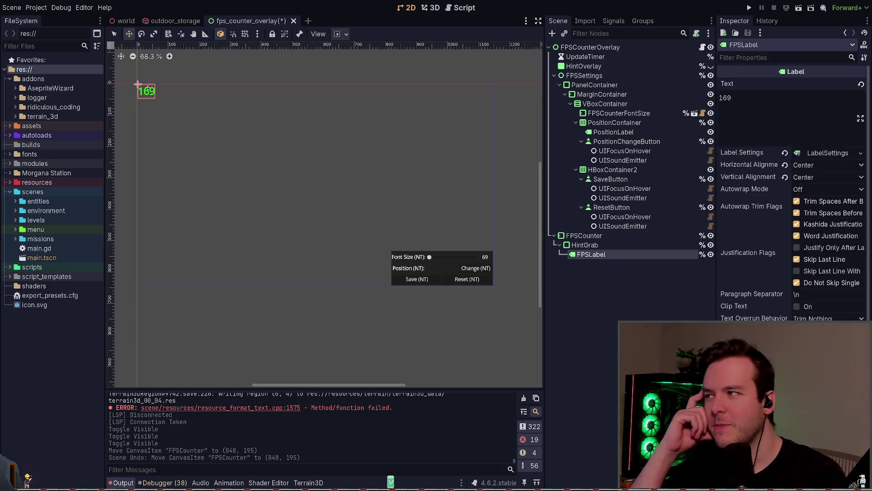
{"action": "left_click", "coordinate": [584, 235]}
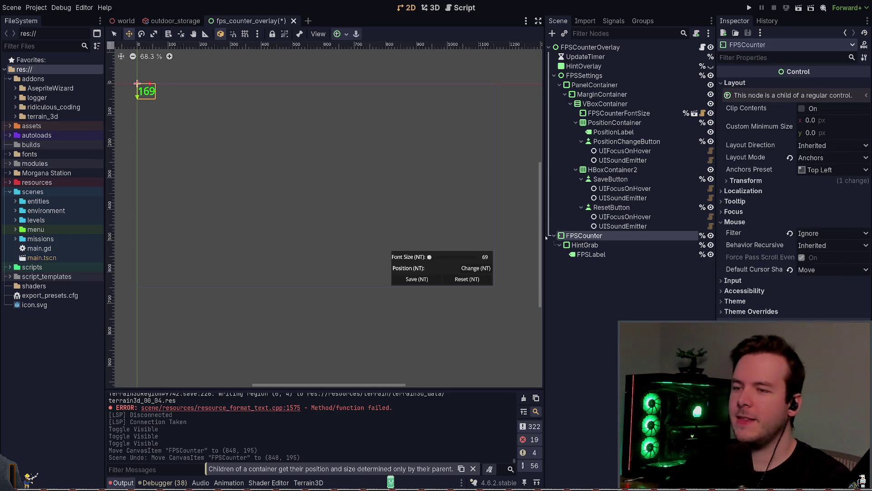
{"action": "mouse_move", "coordinate": [144, 91]}
{"action": "left_mouse_down"}
{"action": "mouse_move", "coordinate": [270, 186]}
{"action": "mouse_move", "coordinate": [291, 185]}
{"action": "left_mouse_up"}
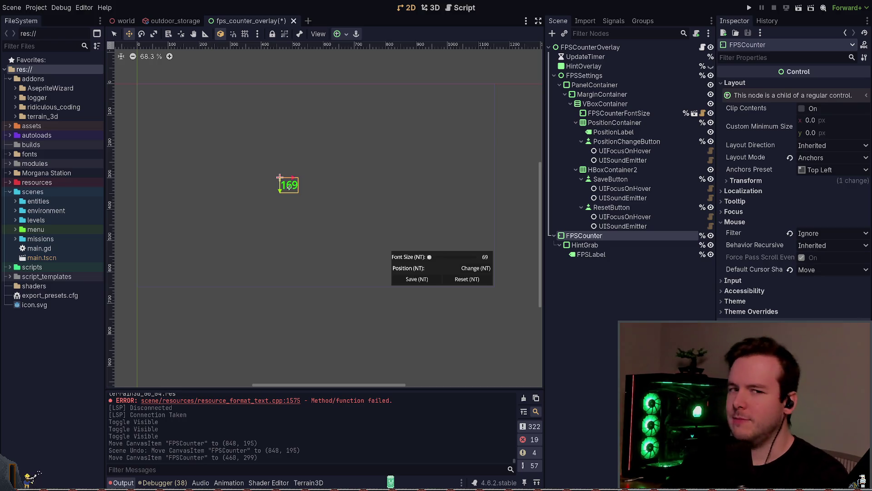
{"action": "key", "text": "ctrl+z"}
Step: Save the fps_counter_overlay scene and open its script near _load_toggled
{"action": "left_click", "coordinate": [589, 315]}
{"action": "key", "text": "ctrl+s"}
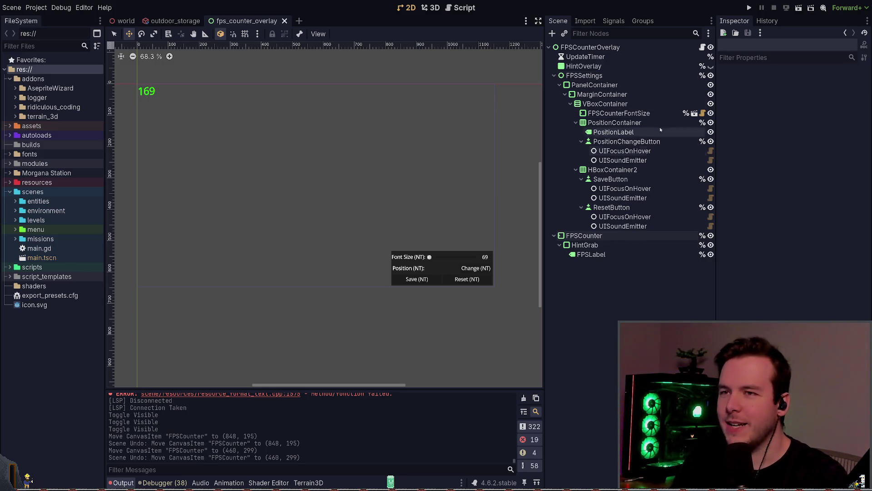
{"action": "left_click", "coordinate": [702, 47]}
{"action": "scroll", "coordinate": [344, 213], "scroll_direction": "down", "scroll_amount": 15}
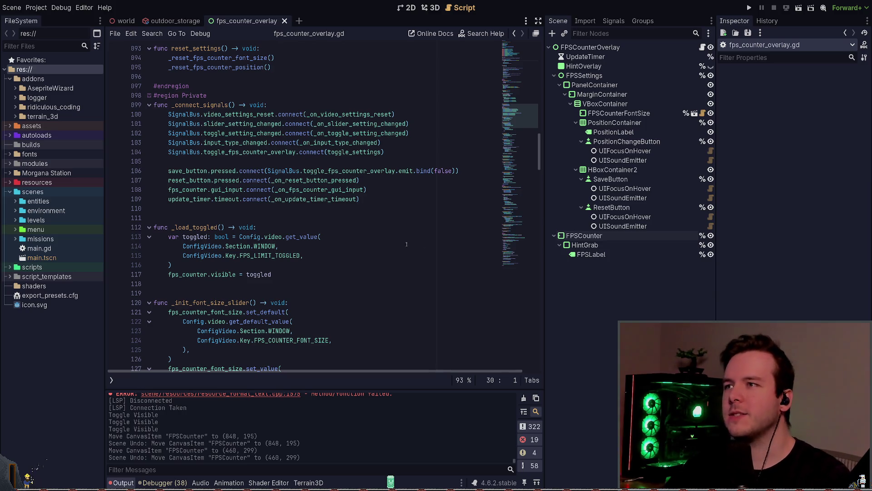
Step: Flip between the 2D view and the overlay script, scrolling through the rest of the code
{"action": "left_click", "coordinate": [401, 8]}
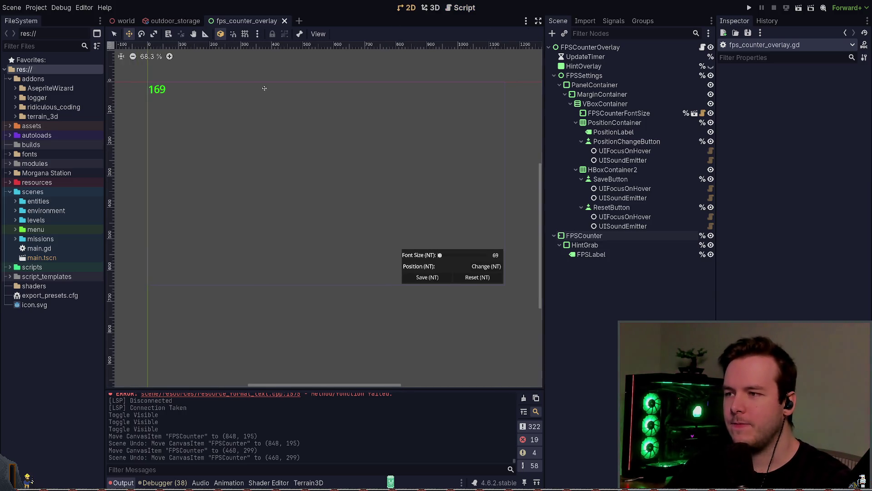
{"action": "scroll", "coordinate": [265, 112], "scroll_direction": "up", "scroll_amount": 2}
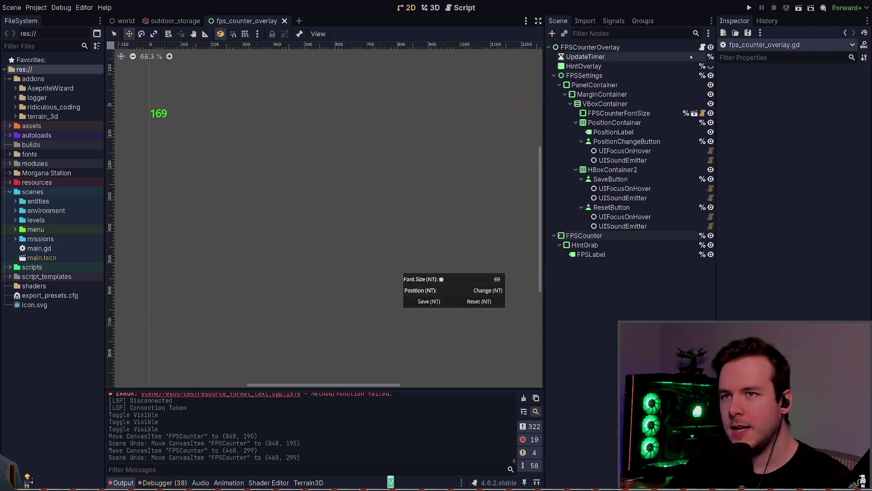
{"action": "left_click", "coordinate": [702, 47]}
{"action": "scroll", "coordinate": [342, 199], "scroll_direction": "down", "scroll_amount": 8}
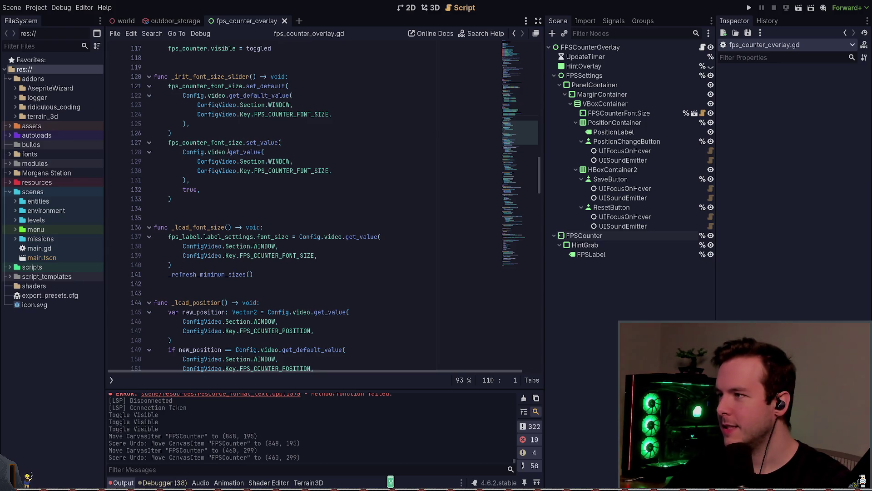
{"action": "scroll", "coordinate": [229, 152], "scroll_direction": "down", "scroll_amount": 6}
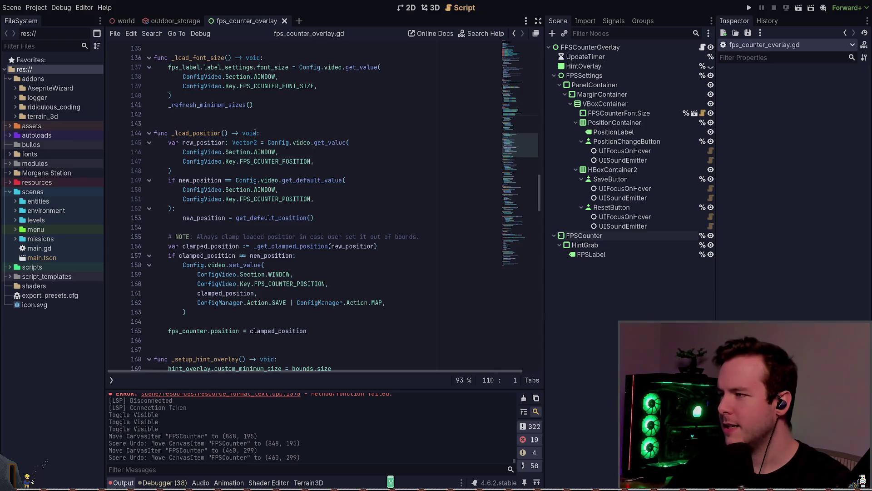
{"action": "scroll", "coordinate": [258, 135], "scroll_direction": "down", "scroll_amount": 10}
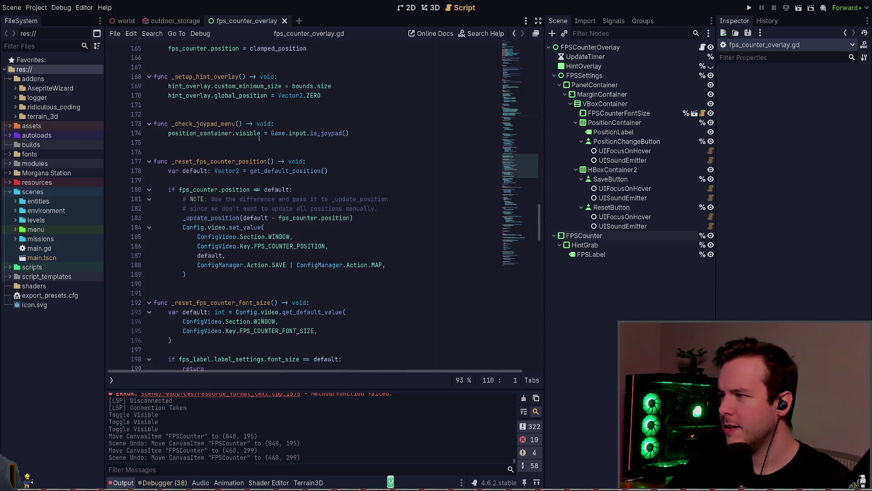
{"action": "scroll", "coordinate": [259, 136], "scroll_direction": "down", "scroll_amount": 7}
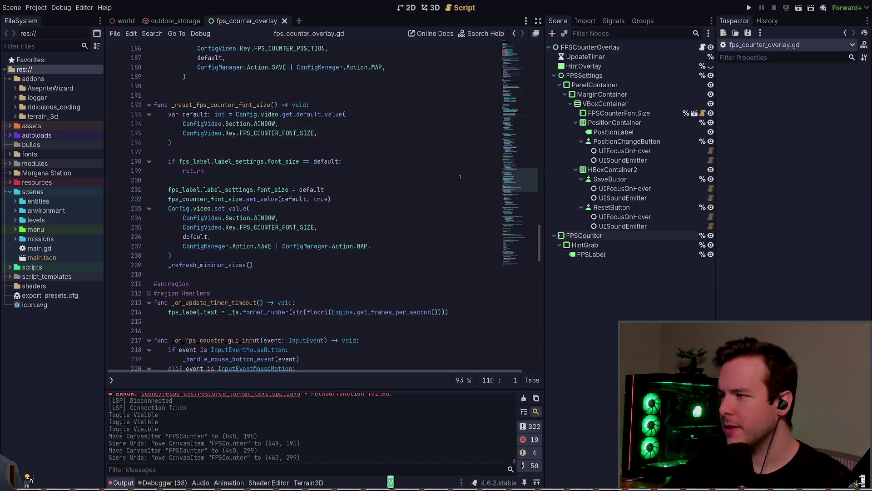
Step: Check the position_container visibility line in Neovim, then show the 2D canvas again
{"action": "key", "text": "alt+Tab"}
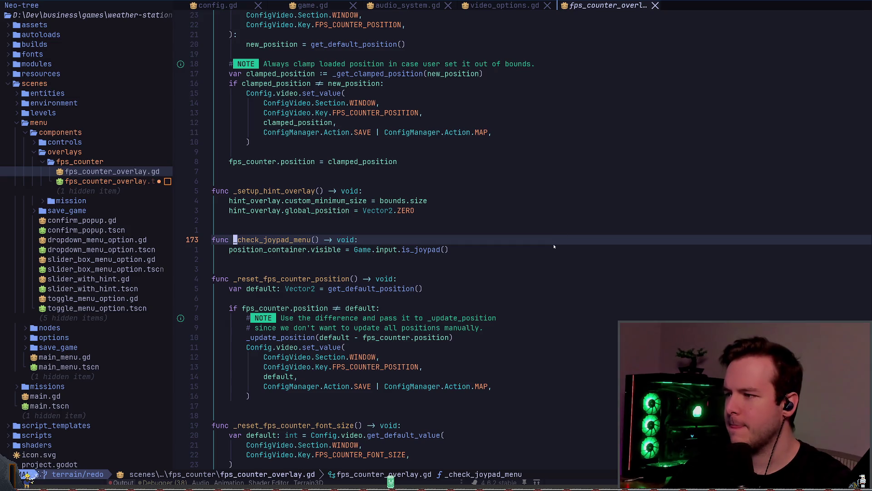
{"action": "left_click", "coordinate": [286, 250]}
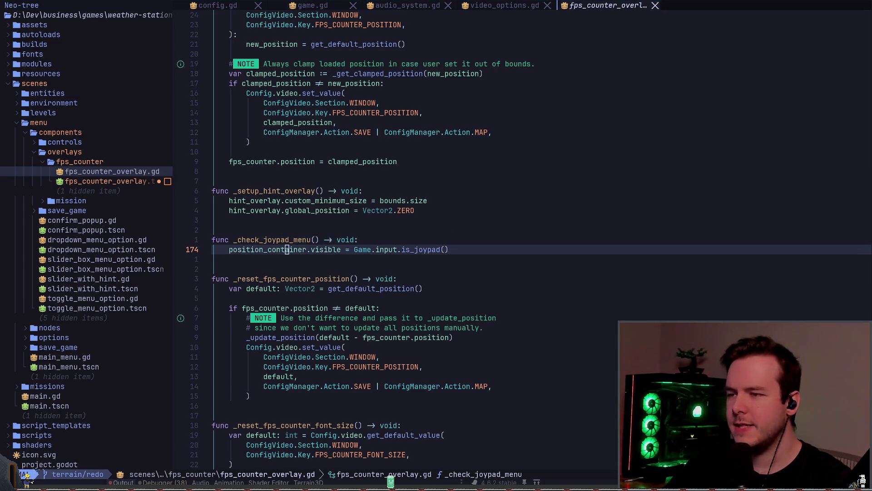
{"action": "key", "text": "alt+Tab"}
{"action": "left_click", "coordinate": [412, 8]}
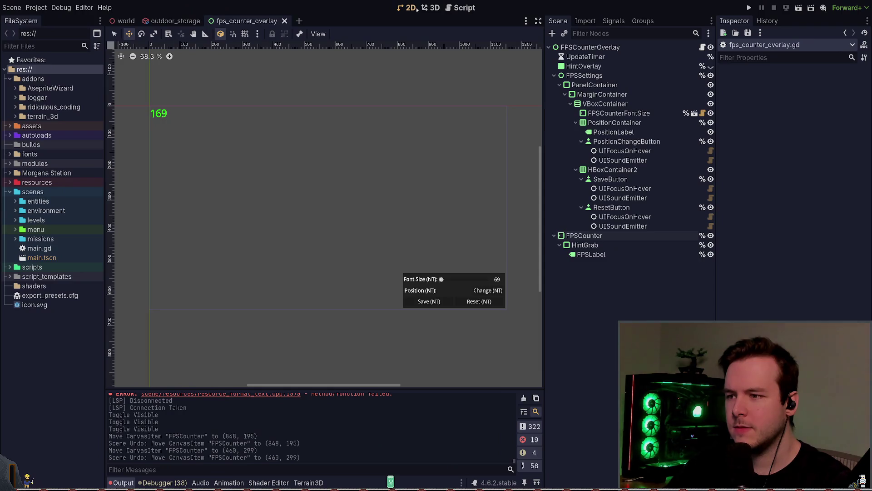
Step: Inspect the PositionChangeButton's Button properties, then start a project-wide text search in Neovim
{"action": "left_click", "coordinate": [486, 291]}
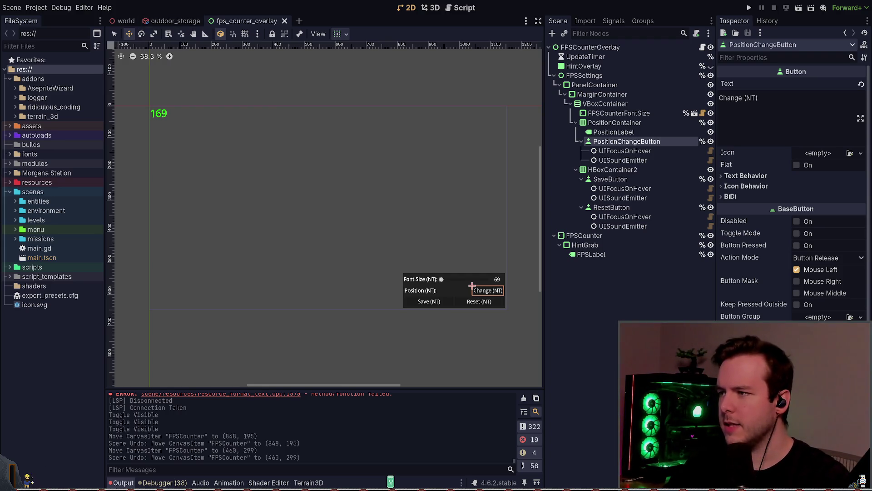
{"action": "key", "text": "alt+Tab"}
{"action": "key", "text": "space"}
{"action": "key", "text": "slash"}
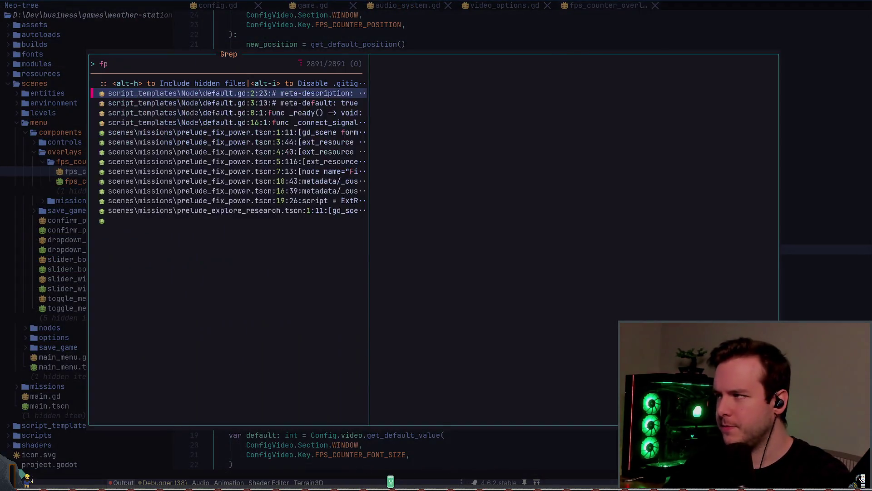
Step: Grep the project for 'fps_counter', previewing the main.tscn and signal_bus.gd matches, then return to Godot
{"action": "type", "text": "fps_counter"}
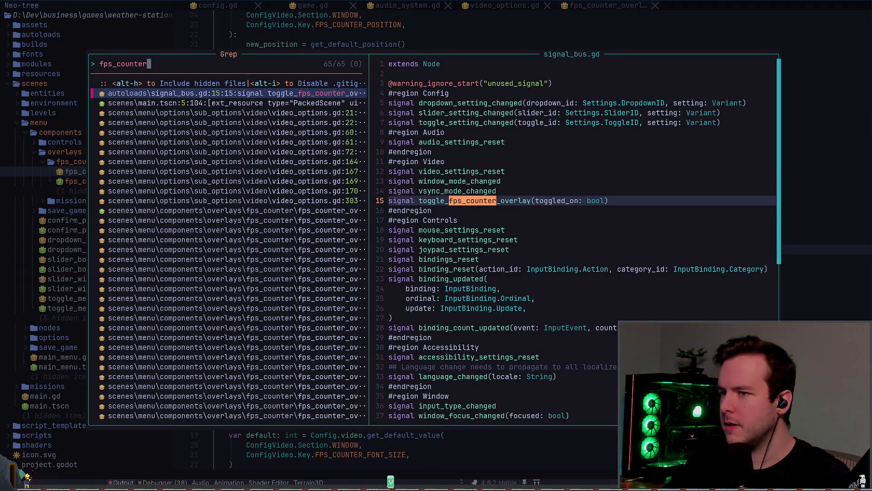
{"action": "key", "text": "Down"}
{"action": "key", "text": "Up"}
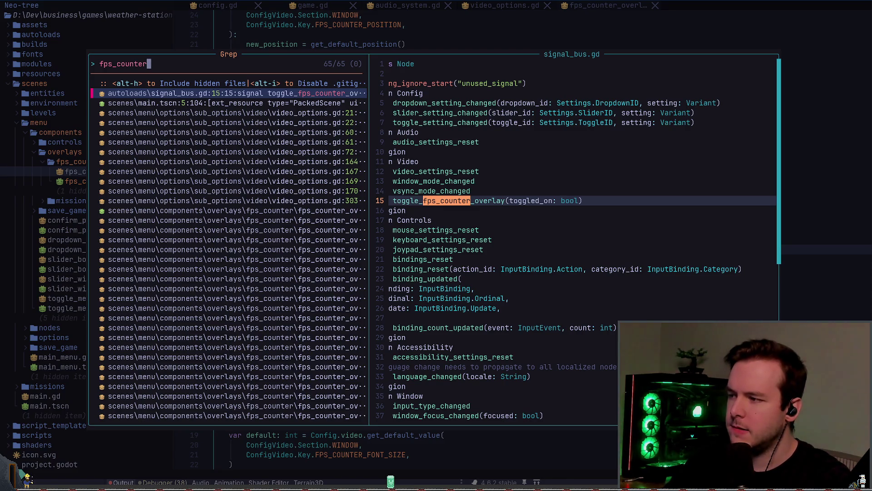
{"action": "key", "text": "Escape"}
{"action": "key", "text": "alt+Tab"}
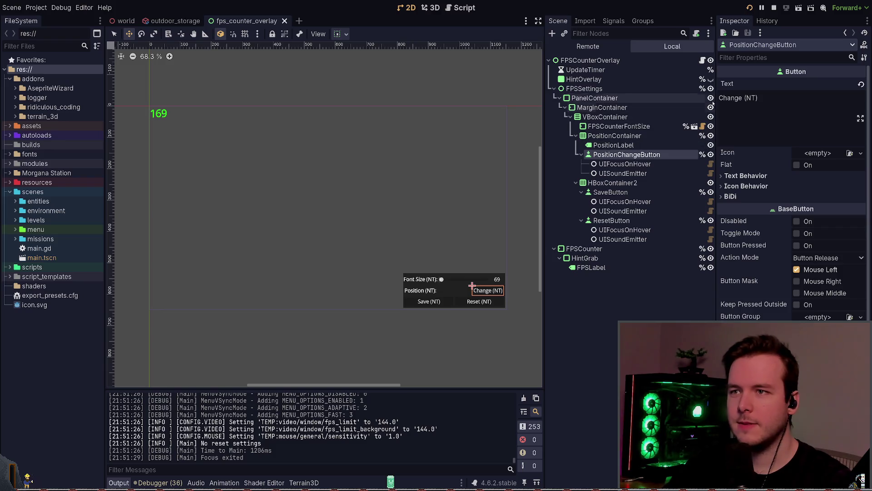
Step: Run the game, turn on the FPS Counter video option, quit, relaunch, and stop with F8
{"action": "key", "text": "F5"}
{"action": "left_click", "coordinate": [237, 135]}
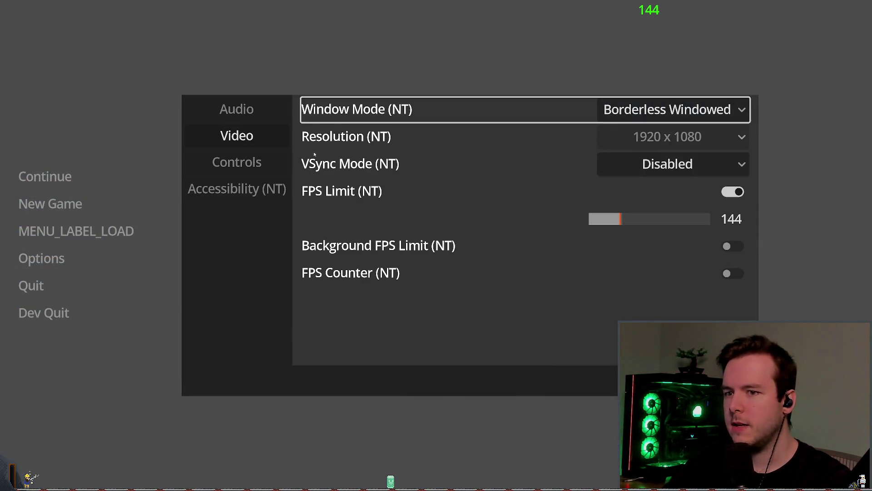
{"action": "left_click", "coordinate": [727, 275]}
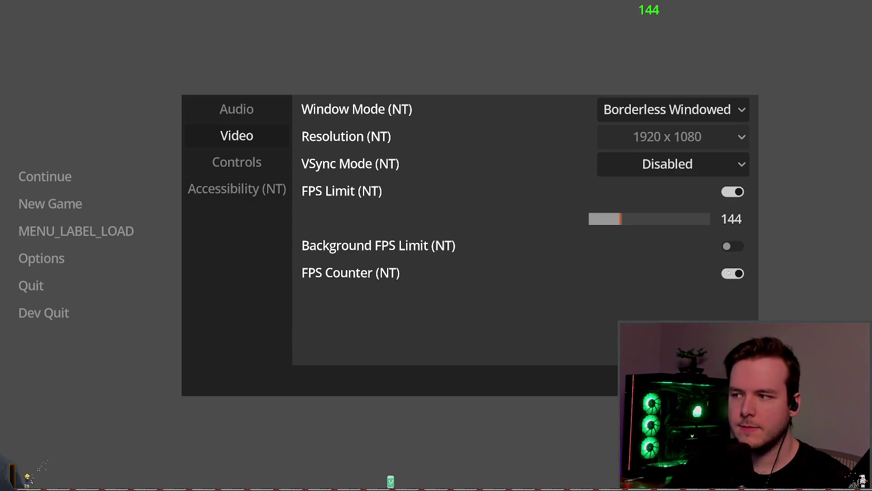
{"action": "key", "text": "Escape"}
{"action": "left_click", "coordinate": [68, 313]}
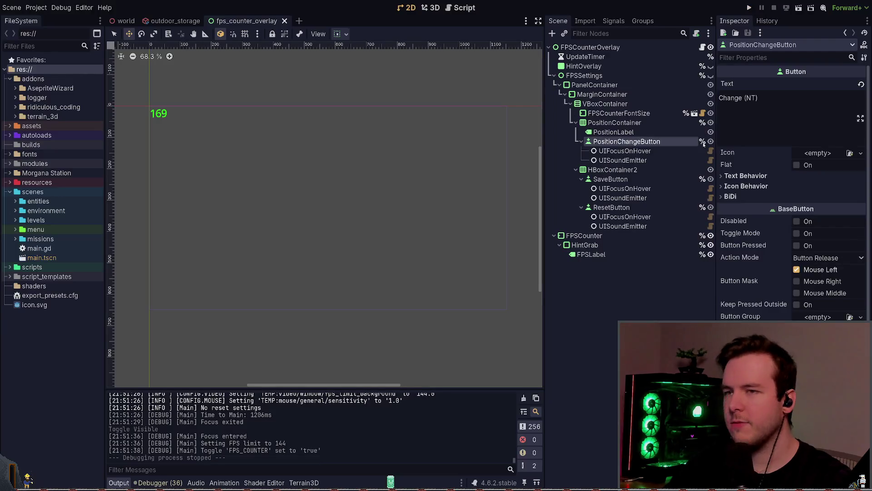
{"action": "left_click", "coordinate": [749, 8]}
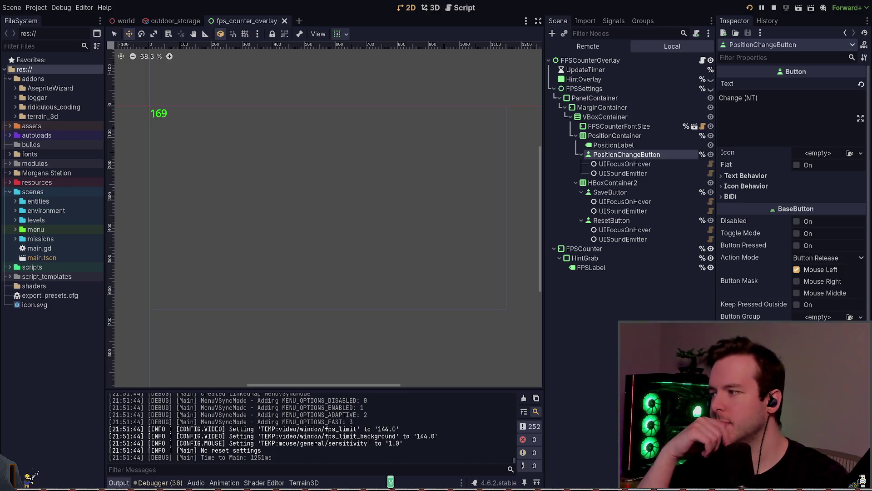
{"action": "key", "text": "F8"}
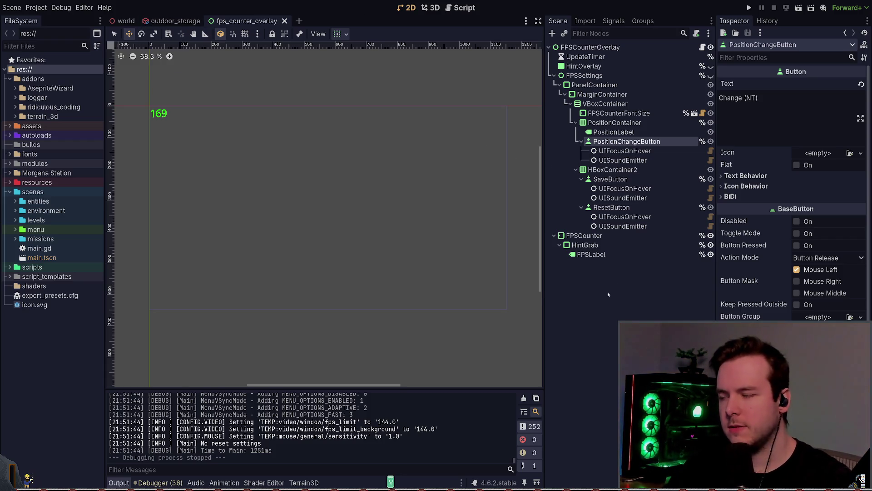
{"action": "key", "text": "alt+Tab"}
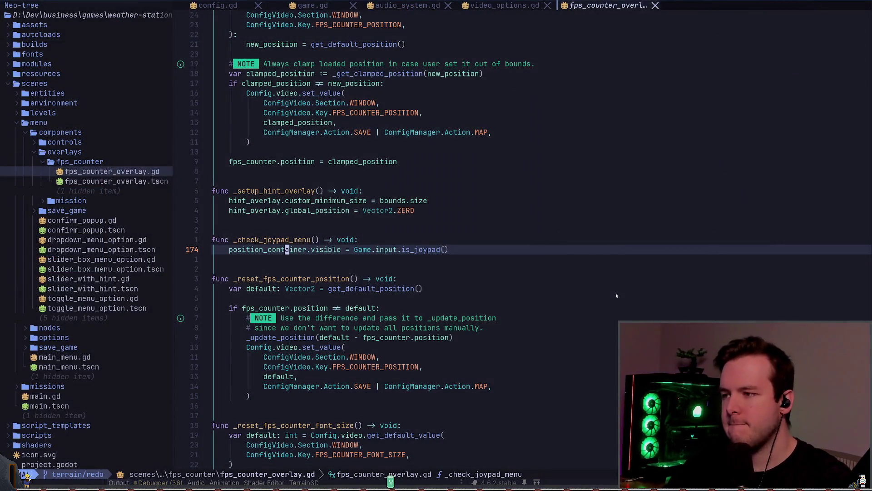
{"action": "key", "text": "alt+Tab"}
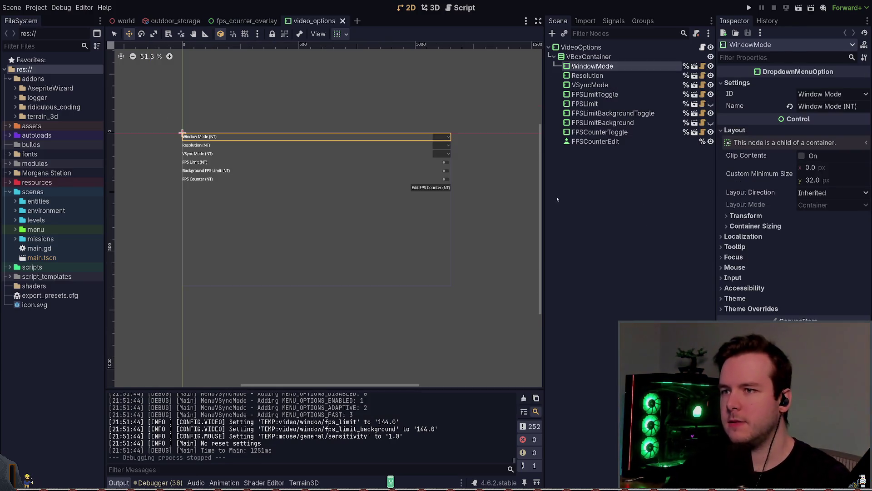
Step: Inspect the FPSCounterToggle and FPSCounterEdit nodes in the FPS counter row
{"action": "left_click", "coordinate": [596, 142]}
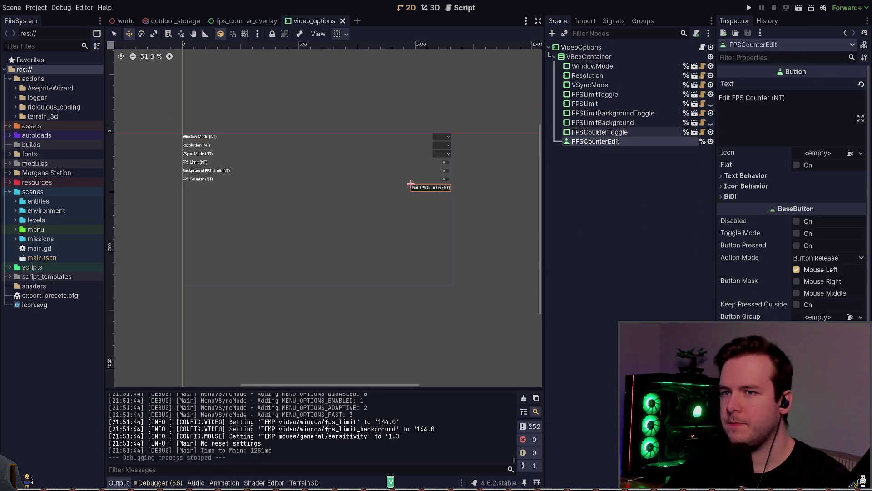
{"action": "left_click", "coordinate": [597, 132]}
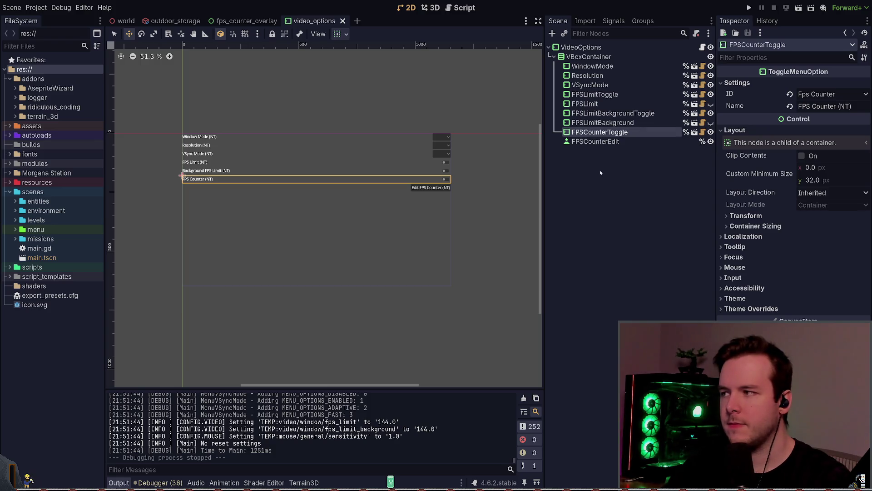
{"action": "left_click_drag", "start_coordinate": [413, 180], "coordinate": [415, 189]}
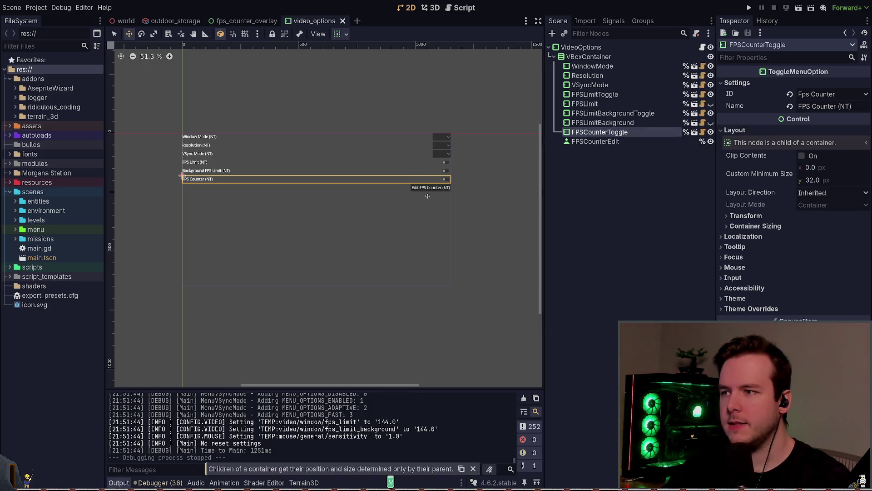
{"action": "left_click", "coordinate": [614, 140]}
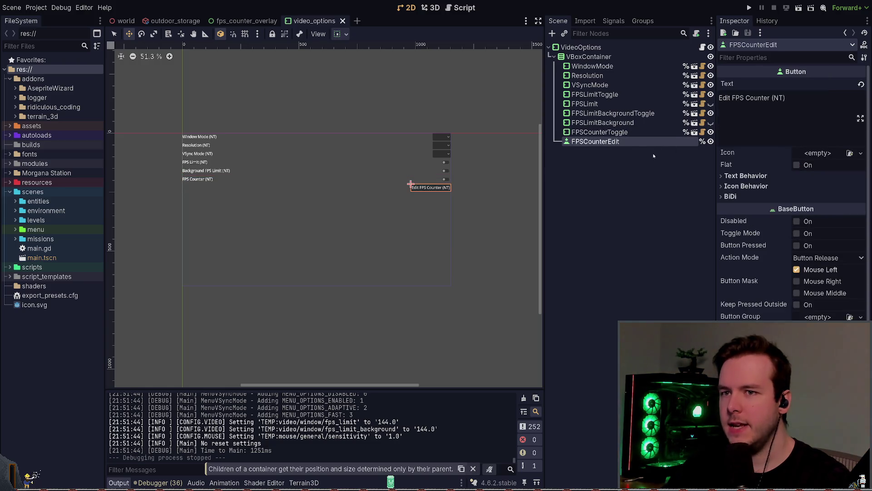
{"action": "left_click", "coordinate": [642, 134]}
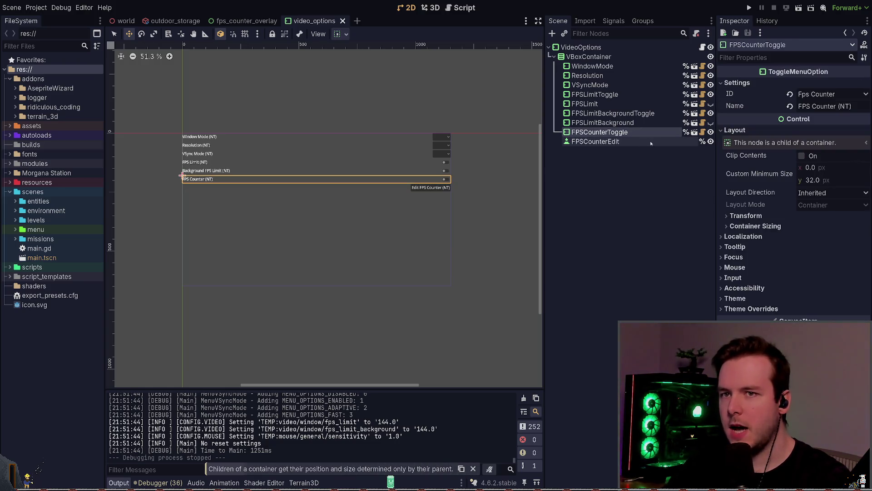
Step: In video_options.gd, add a breakpoint after the FPS_COUNTER_TOGGLED read on line 168 and run
{"action": "left_click", "coordinate": [702, 47]}
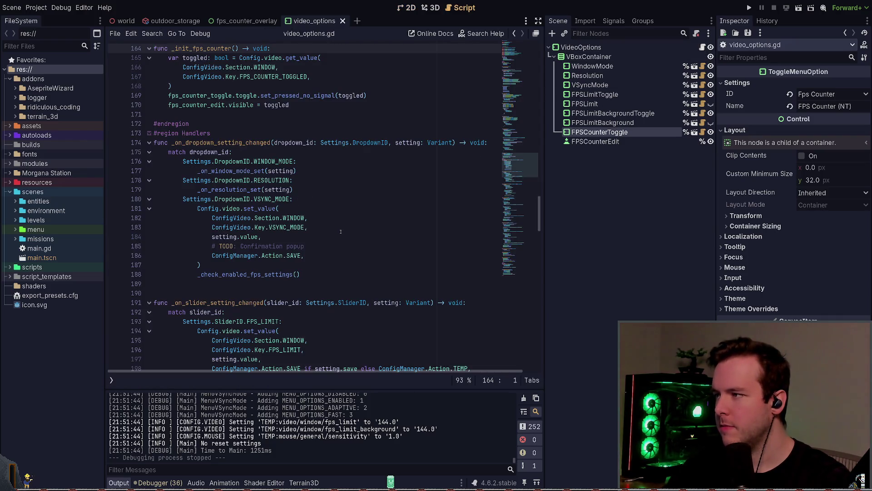
{"action": "scroll", "coordinate": [237, 182], "scroll_direction": "up", "scroll_amount": 3}
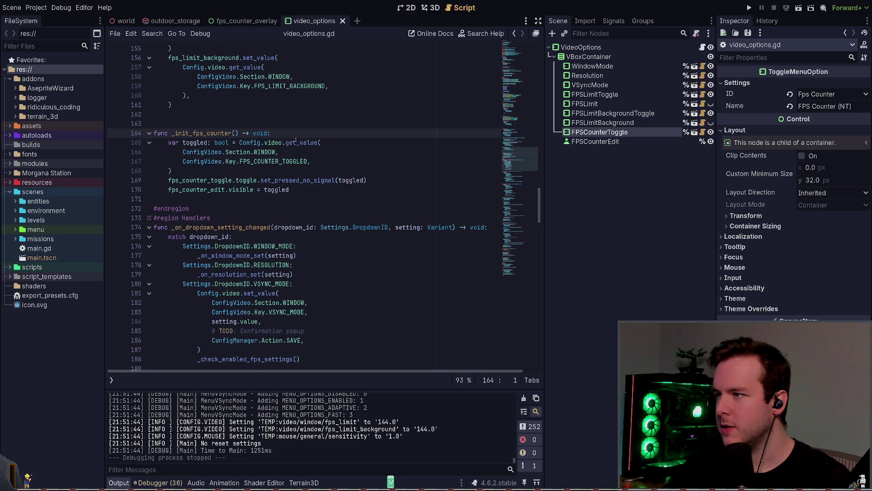
{"action": "double_click", "coordinate": [274, 161]}
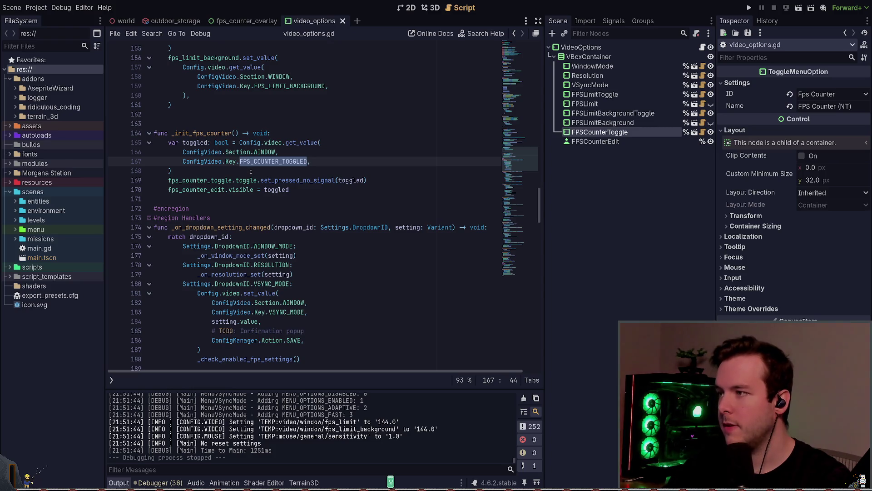
{"action": "left_click", "coordinate": [266, 169]}
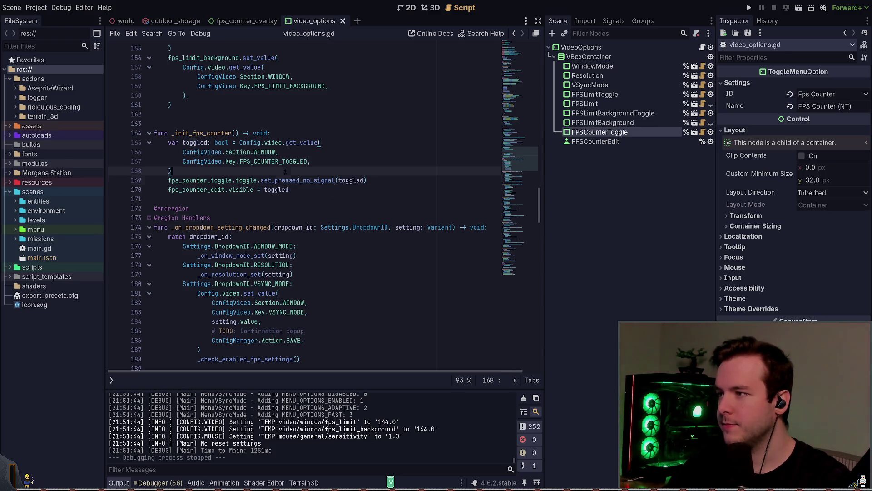
{"action": "left_click", "coordinate": [116, 171]}
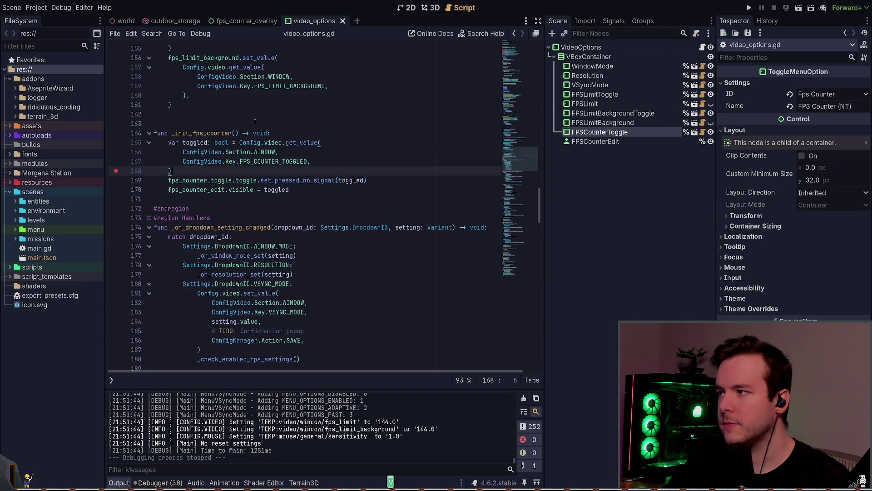
{"action": "left_click", "coordinate": [749, 8]}
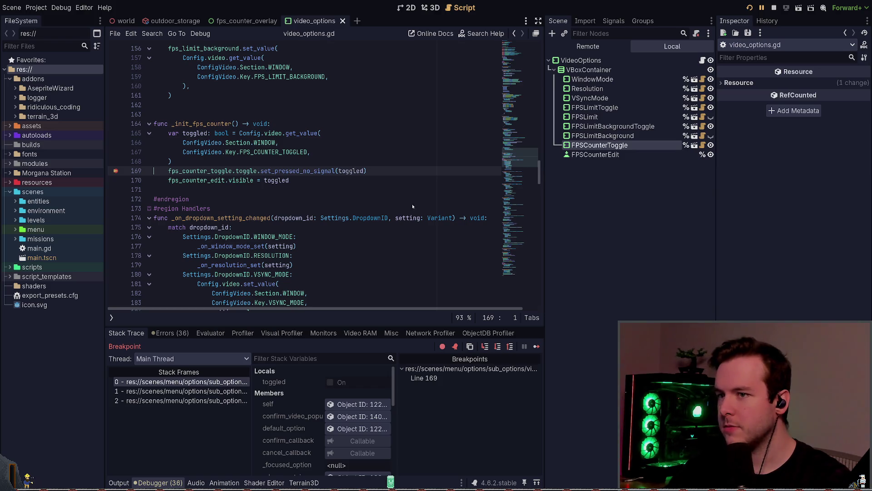
Step: Continue past the breakpoint to end the debug session and scroll through video_options.gd
{"action": "left_click", "coordinate": [537, 346]}
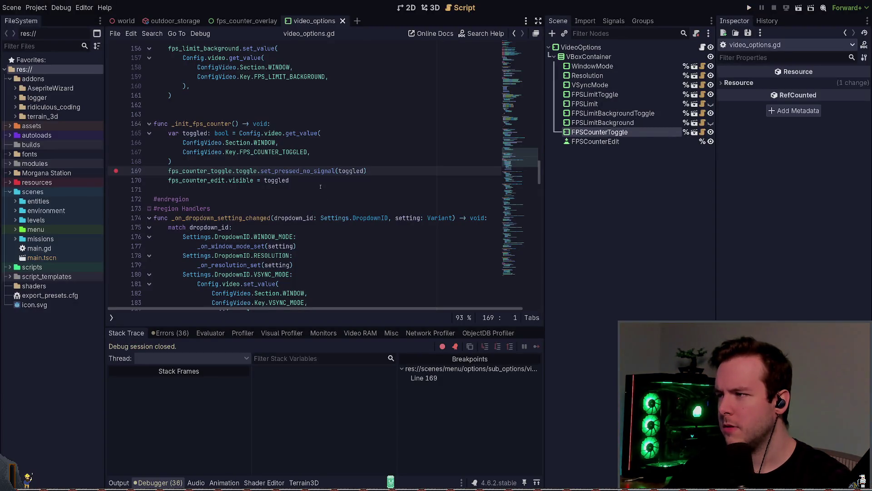
{"action": "left_click", "coordinate": [320, 186]}
{"action": "scroll", "coordinate": [347, 193], "scroll_direction": "down", "scroll_amount": 5}
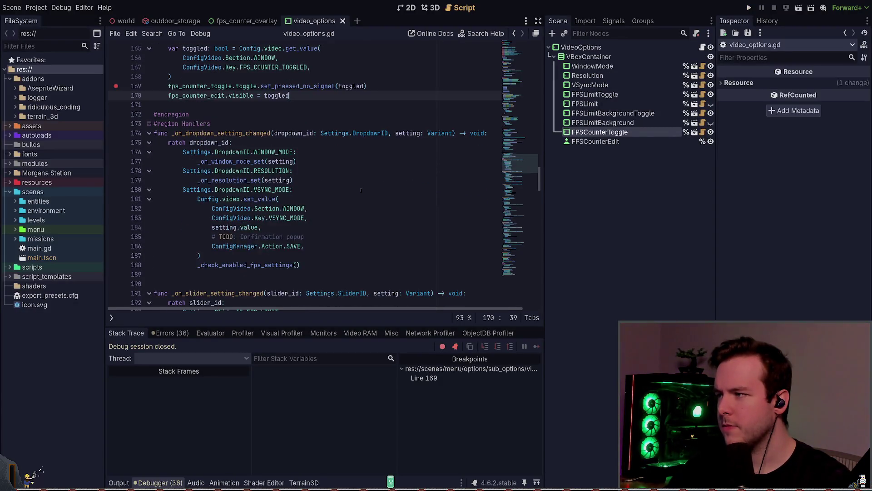
{"action": "scroll", "coordinate": [347, 194], "scroll_direction": "down", "scroll_amount": 3}
{"action": "scroll", "coordinate": [238, 129], "scroll_direction": "up", "scroll_amount": 5}
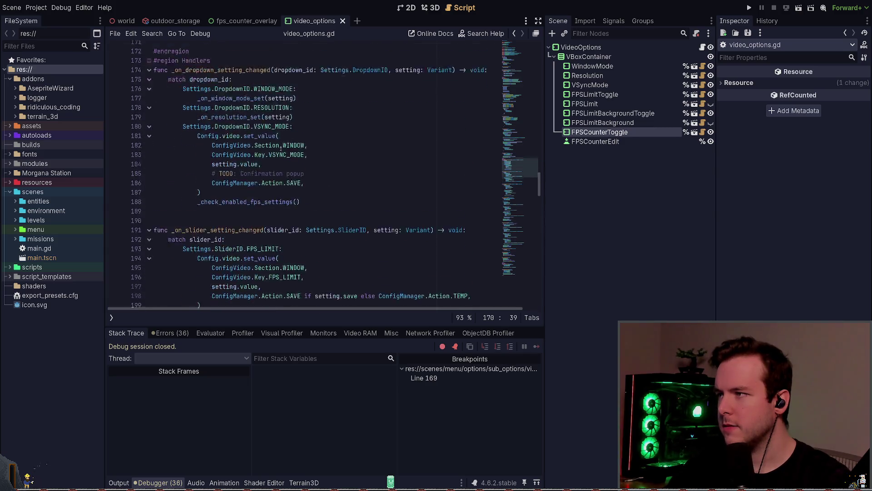
{"action": "scroll", "coordinate": [238, 129], "scroll_direction": "down", "scroll_amount": 10}
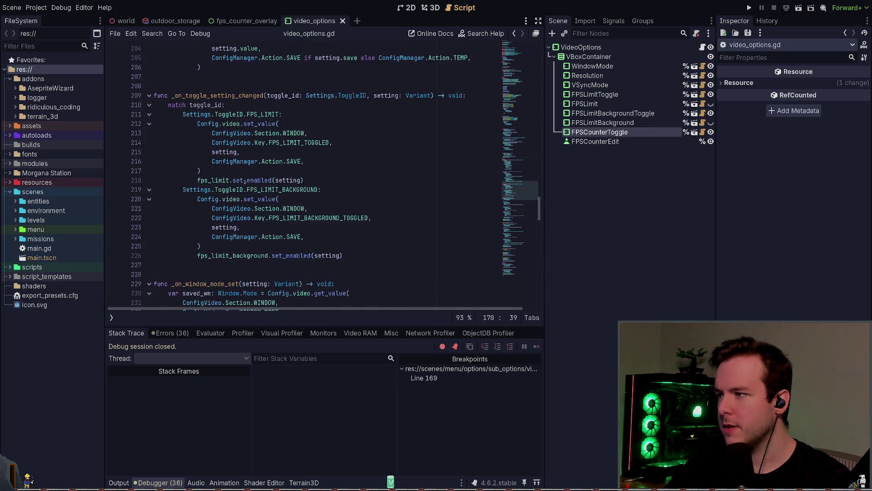
{"action": "scroll", "coordinate": [275, 146], "scroll_direction": "down", "scroll_amount": 1}
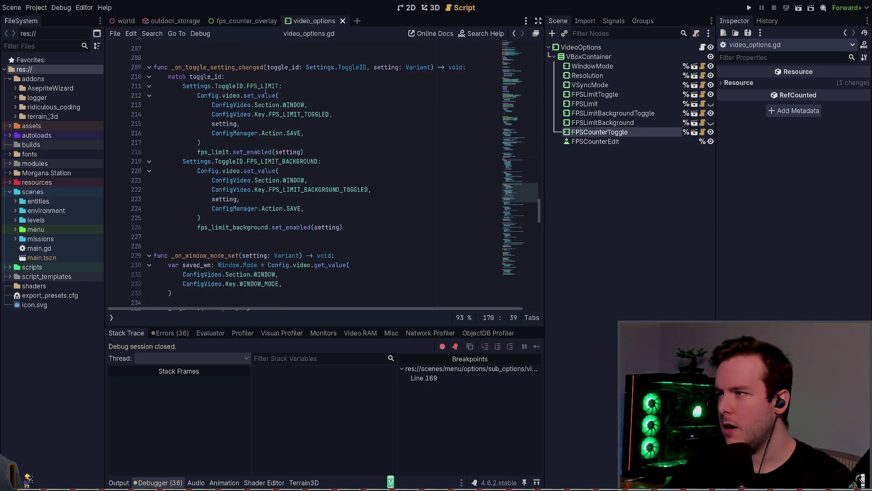
Step: Review _on_toggle_setting_changed, reselect FPSCounterToggle, and open a project-wide search in Neovim
{"action": "left_click", "coordinate": [353, 229]}
{"action": "mouse_move", "coordinate": [352, 231]}
{"action": "left_mouse_down"}
{"action": "mouse_move", "coordinate": [157, 152]}
{"action": "mouse_move", "coordinate": [153, 161]}
{"action": "left_mouse_up"}
{"action": "scroll", "coordinate": [342, 201], "scroll_direction": "down", "scroll_amount": 5}
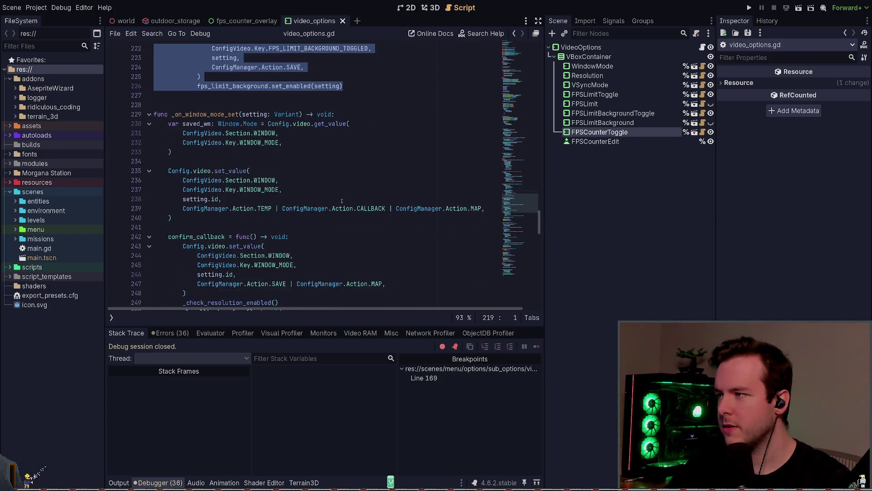
{"action": "scroll", "coordinate": [341, 193], "scroll_direction": "up", "scroll_amount": 8}
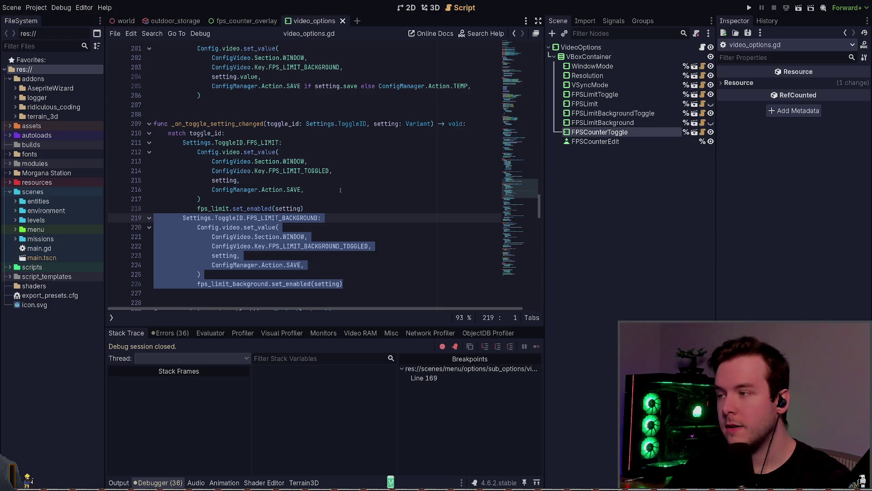
{"action": "scroll", "coordinate": [341, 190], "scroll_direction": "down", "scroll_amount": 2}
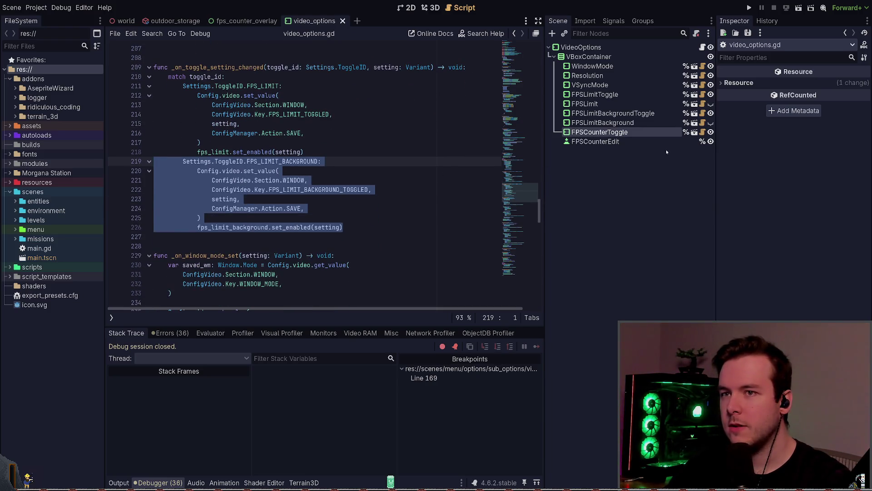
{"action": "left_click", "coordinate": [666, 130]}
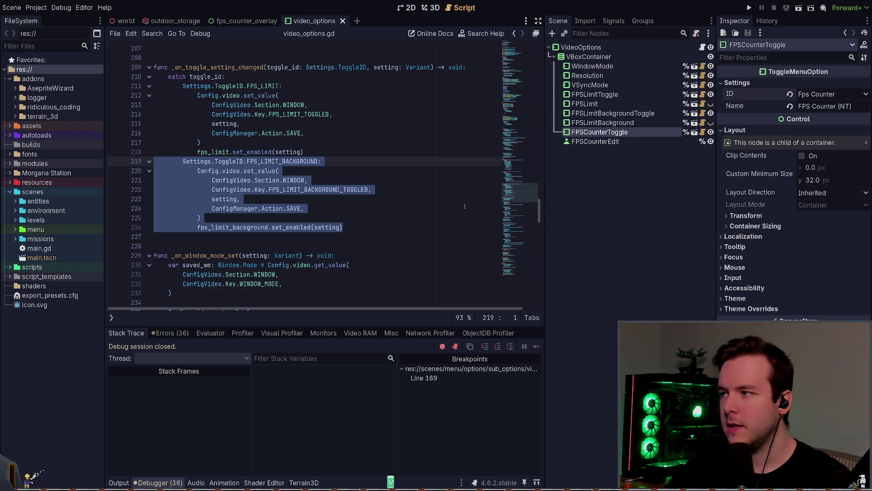
{"action": "key", "text": "alt+Tab"}
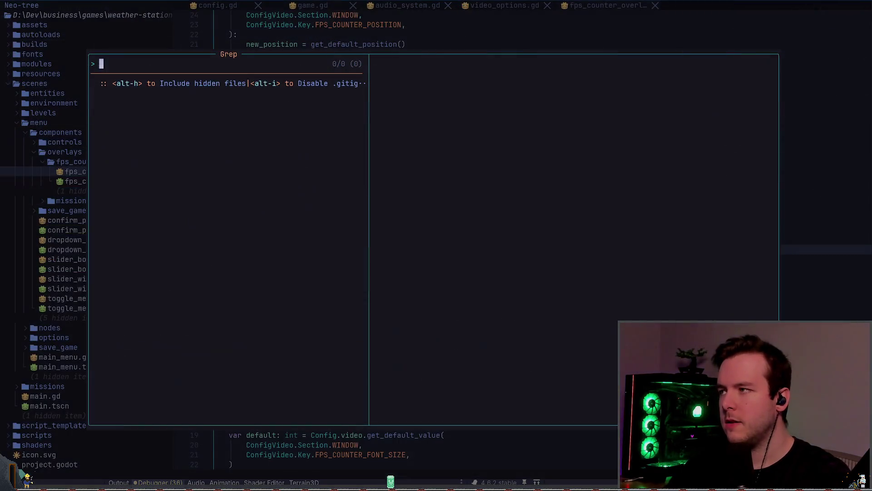
Step: Grep for 'Settings.ToggleID.FPS_' and open fps_counter_overlay.gd at its FPS_COUNTER match
{"action": "type", "text": "Settings.Togl"}
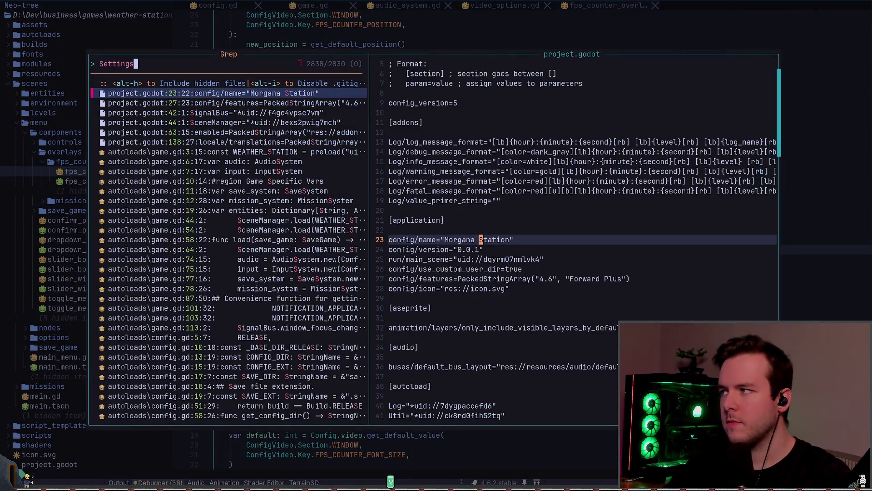
{"action": "key", "text": "BackSpace"}
{"action": "type", "text": "gleID"}
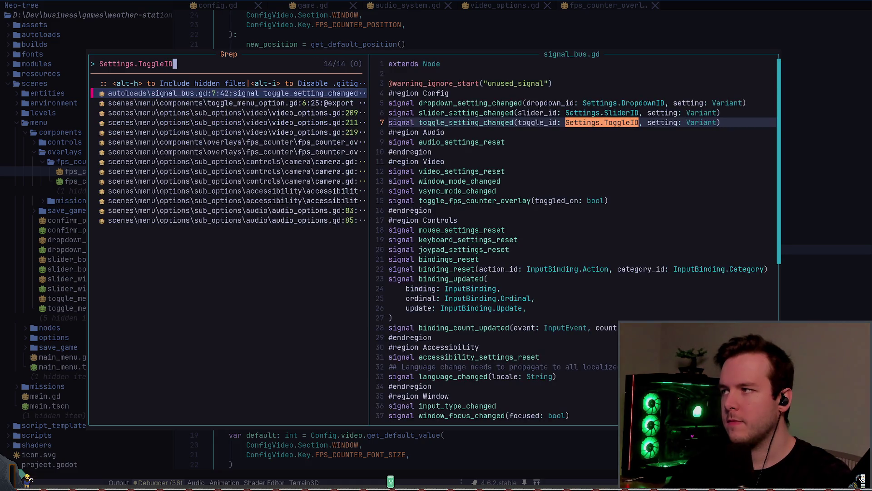
{"action": "type", "text": ".FPS_"}
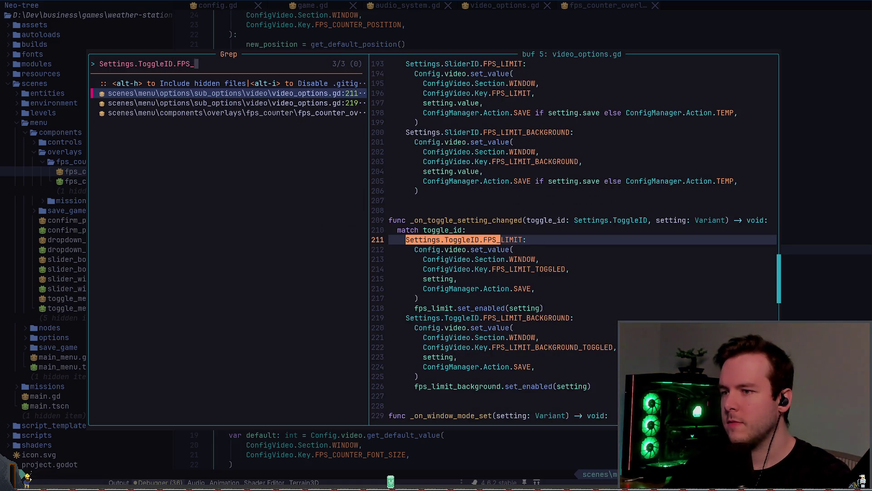
{"action": "key", "text": "Down"}
{"action": "key", "text": "Down"}
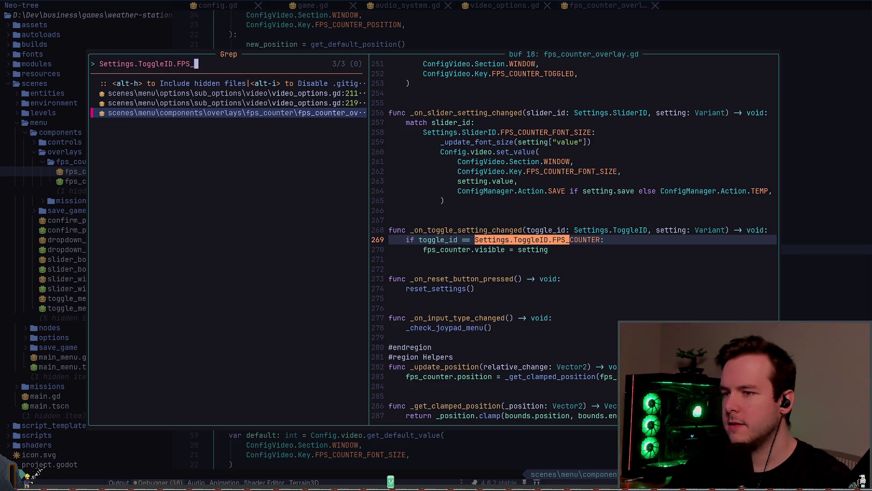
{"action": "key", "text": "Return"}
Step: Jump to the _load_toggled definition and its config key on line 115
{"action": "type", "text": "/init"}
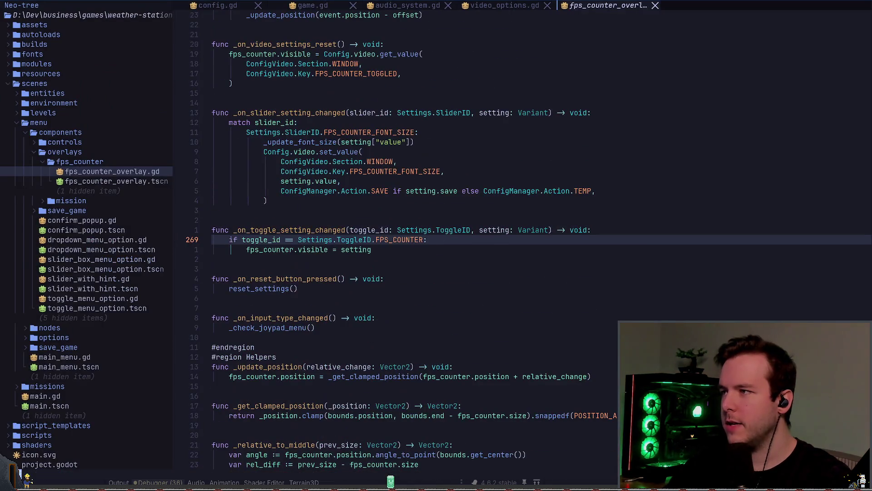
{"action": "key", "text": "Return"}
{"action": "key", "text": "k"}
{"action": "key", "text": "g"}
{"action": "key", "text": "d"}
{"action": "key", "text": "j"}
{"action": "key", "text": "j"}
{"action": "key", "text": "j"}
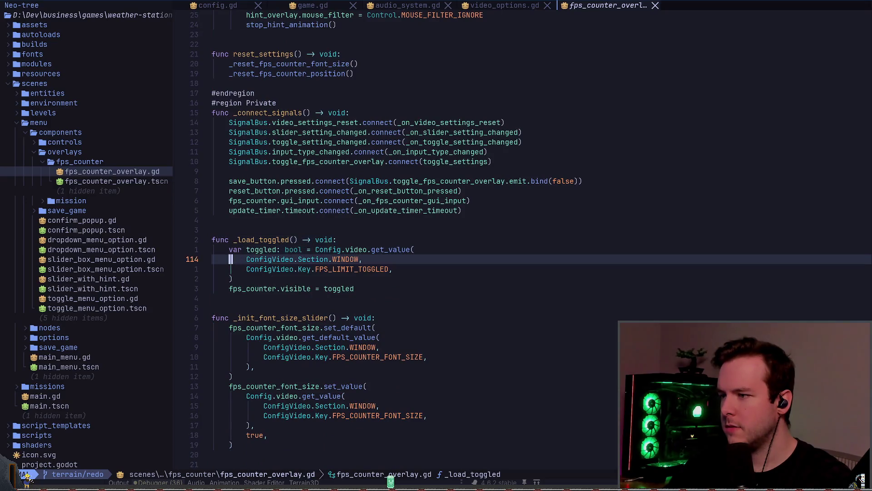
{"action": "key", "text": "w"}
{"action": "key", "text": "w"}
{"action": "key", "text": "w"}
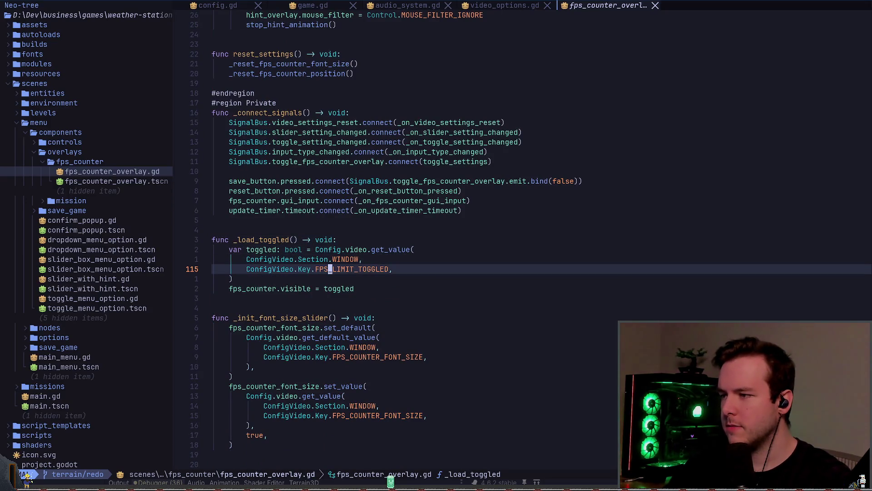
Step: Replace FPS_LIMIT_TOGGLED with FPS_COUNTER_TOGGLED, save with :w, and return to Godot
{"action": "type", "text": "c/->"}
{"action": "key", "text": "Return"}
{"action": "type", "text": "FPS_COUNTER"}
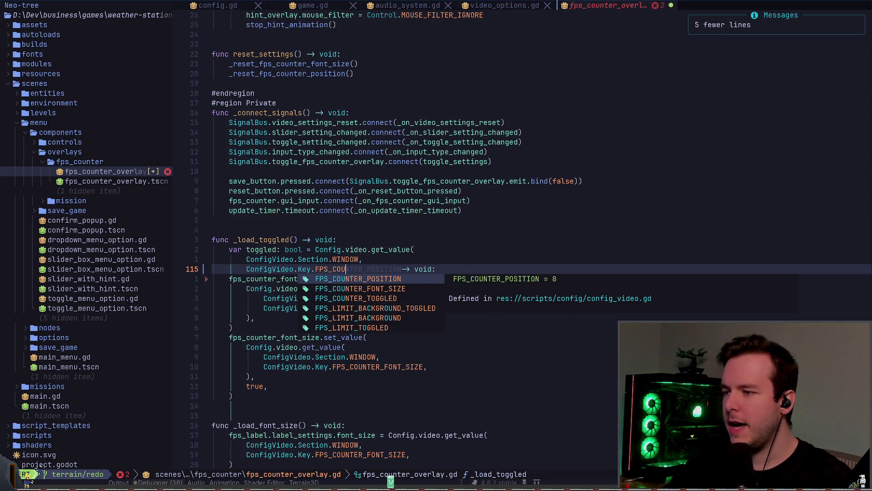
{"action": "key", "text": "Return"}
{"action": "key", "text": "Escape"}
{"action": "type", "text": "u"}
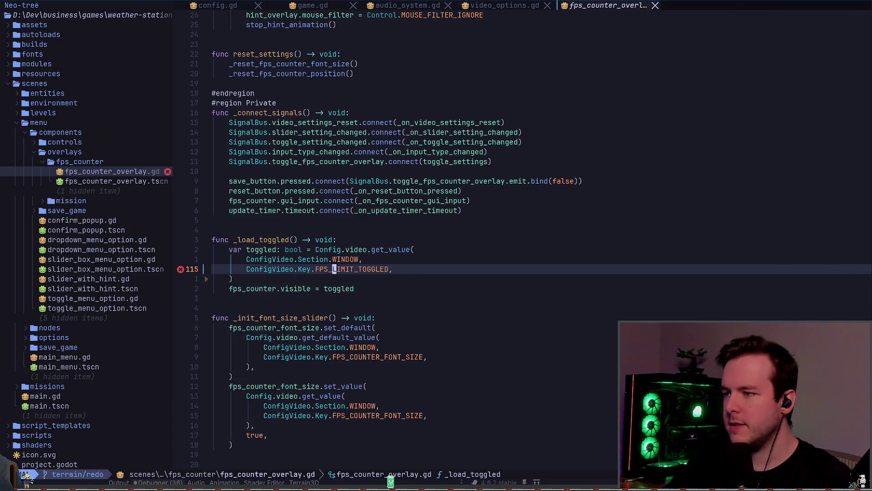
{"action": "type", "text": "cw"}
{"action": "type", "text": "COUNTER"}
{"action": "key", "text": "Return"}
{"action": "key", "text": "Escape"}
{"action": "type", "text": ":w"}
{"action": "key", "text": "Return"}
{"action": "key", "text": "alt+Tab"}
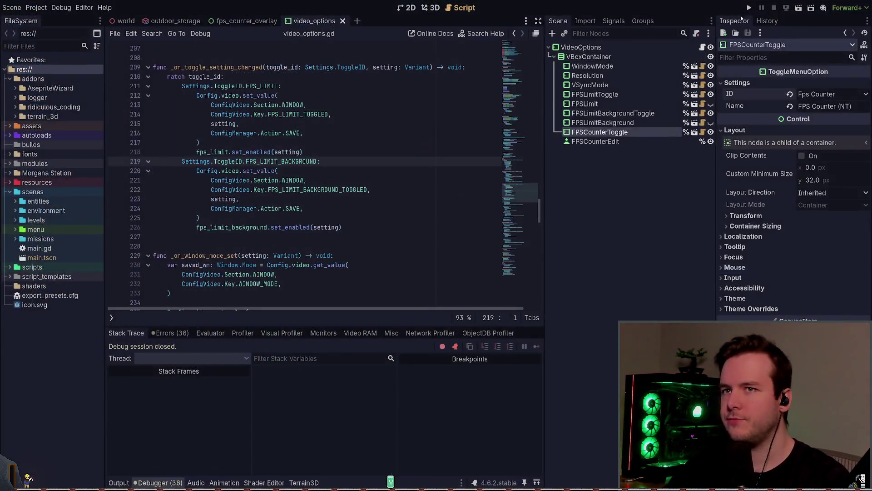
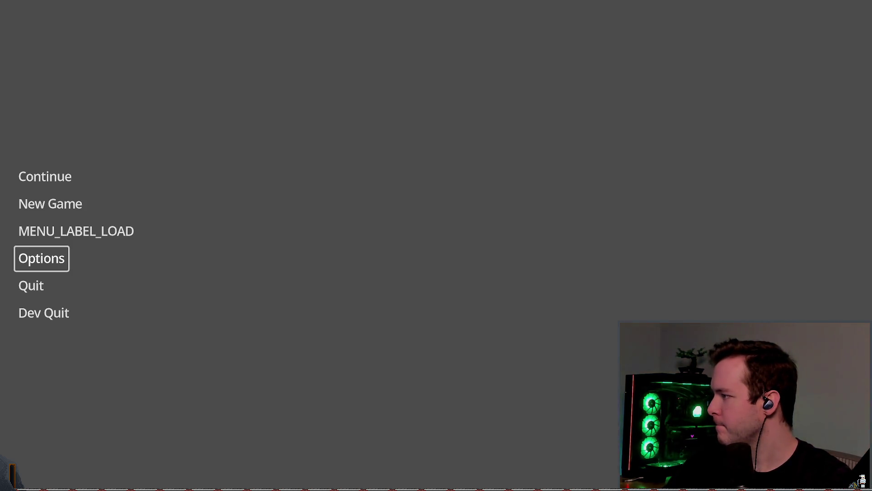
Step: Switch the game's FPS Counter video option on and back off, then quit the running game
{"action": "left_click", "coordinate": [35, 253]}
{"action": "left_click", "coordinate": [237, 135]}
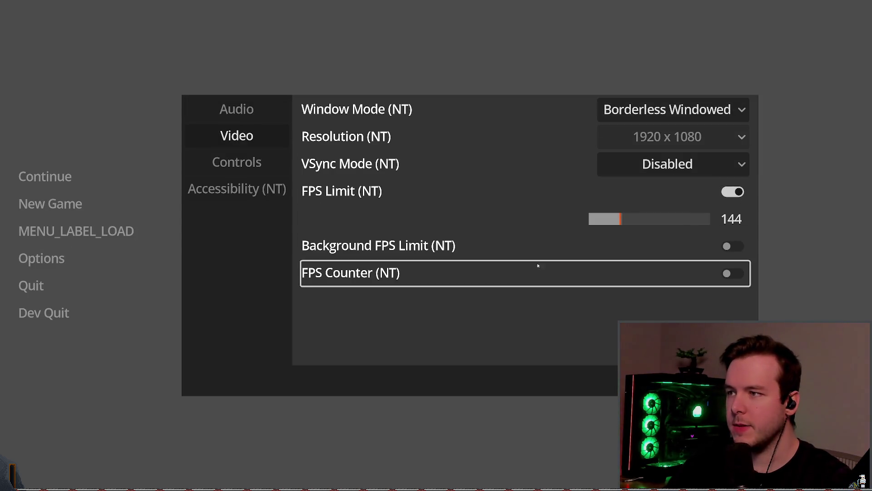
{"action": "left_click", "coordinate": [564, 272]}
{"action": "left_click", "coordinate": [564, 273]}
{"action": "key", "text": "Escape"}
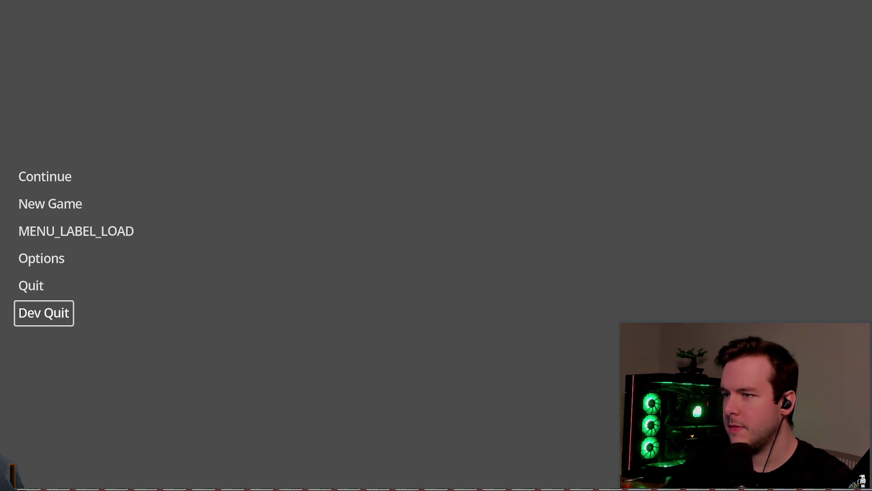
{"action": "left_click", "coordinate": [70, 324]}
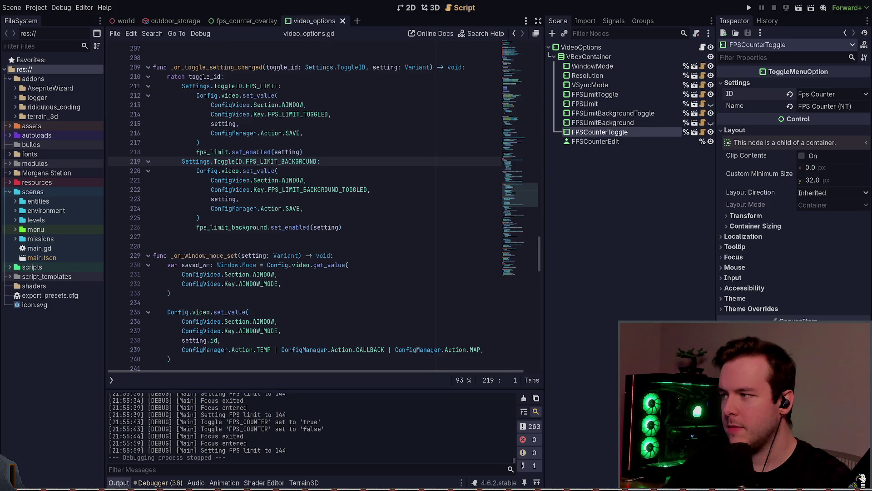
{"action": "left_click", "coordinate": [749, 8]}
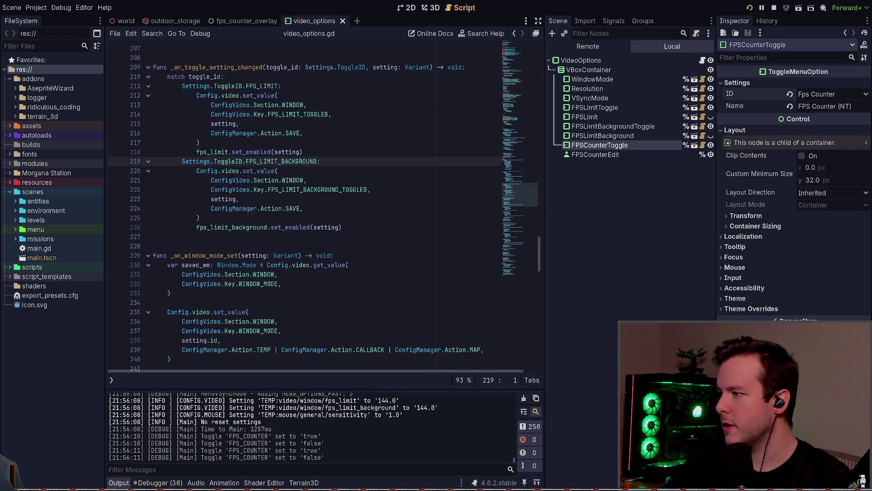
{"action": "key", "text": "F8"}
{"action": "left_click", "coordinate": [702, 47]}
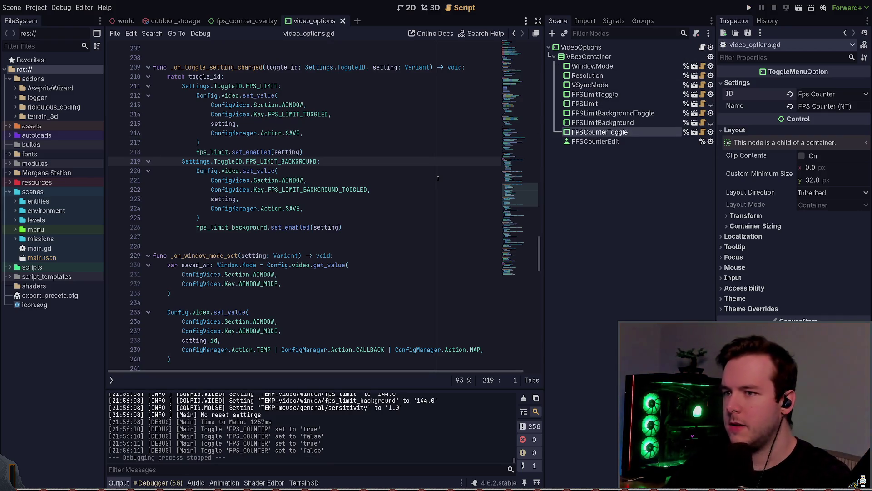
{"action": "key", "text": "alt+Tab"}
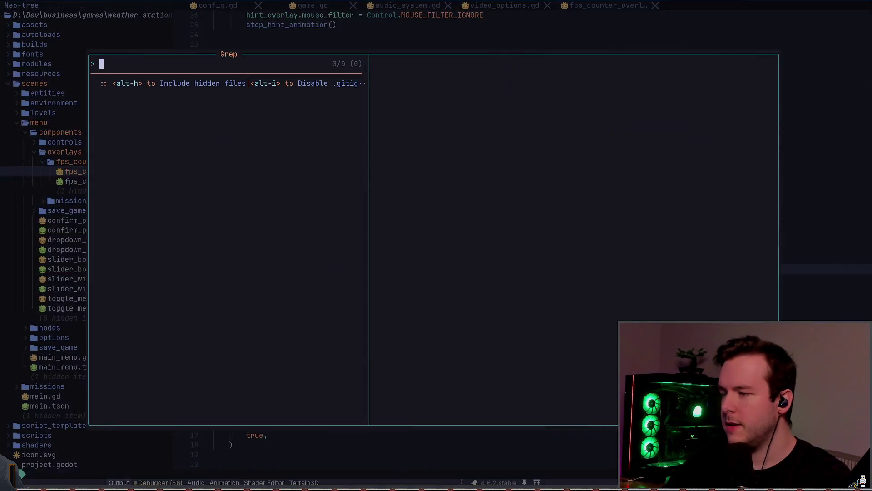
Step: Search video_options.gd for fps_counter and locate the _on_toggle_fps_counter_overlay handler at line 303
{"action": "key", "text": "Escape"}
{"action": "key", "text": "space"}
{"action": "key", "text": "space"}
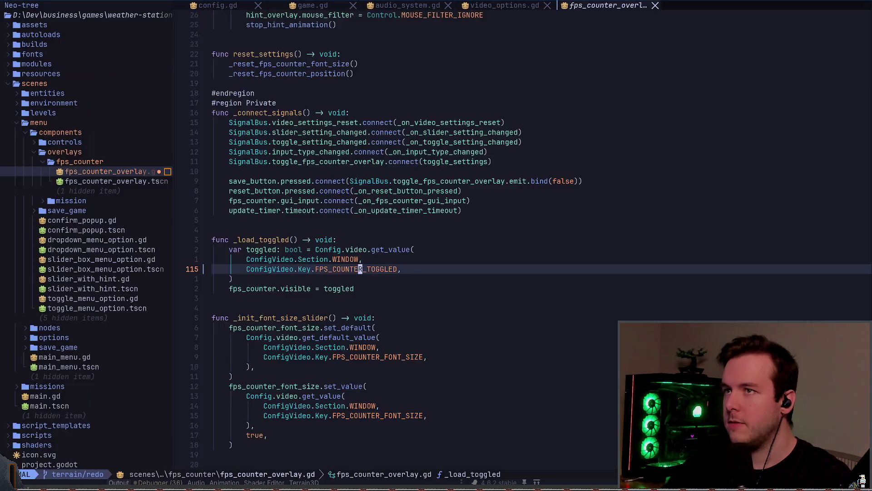
{"action": "type", "text": "fps_counter"}
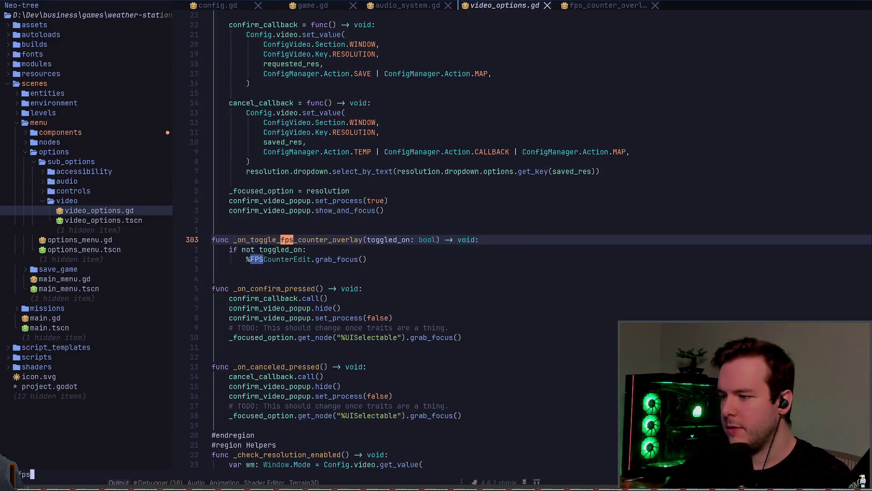
{"action": "key", "text": "Return"}
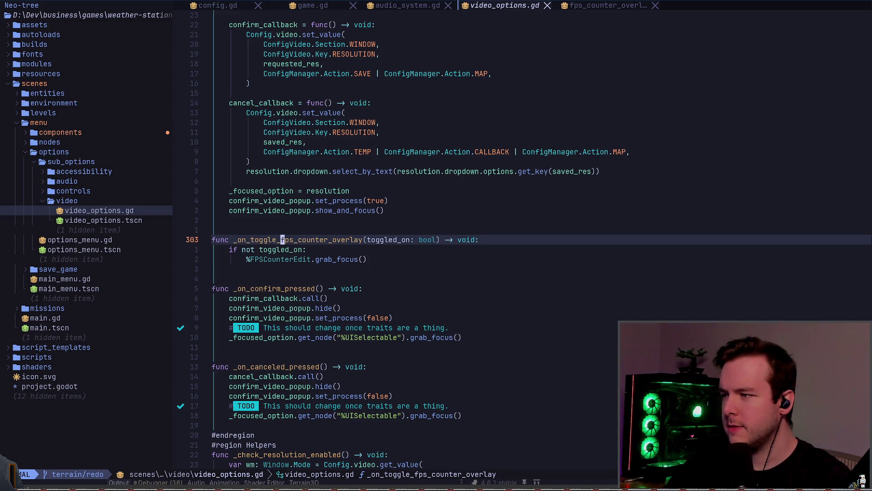
{"action": "key", "text": "g"}
{"action": "key", "text": "d"}
{"action": "key", "text": "ctrl+o"}
{"action": "key", "text": "n"}
{"action": "key", "text": "n"}
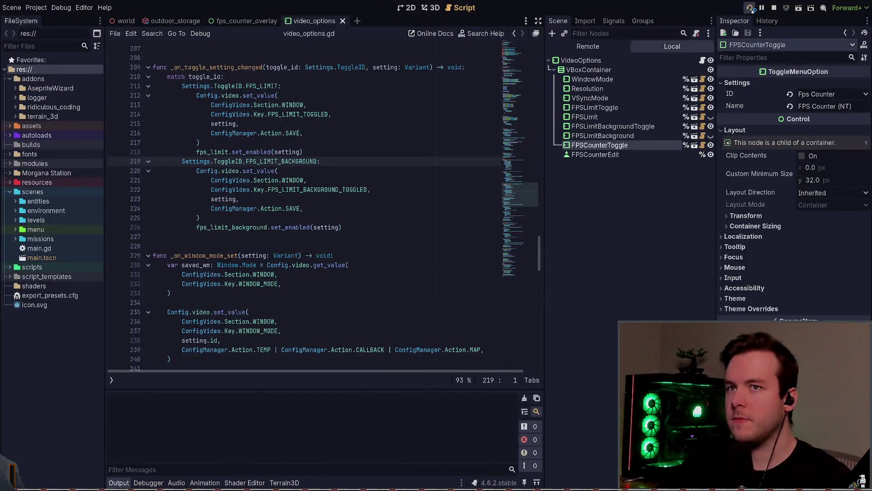
{"action": "left_click", "coordinate": [750, 8]}
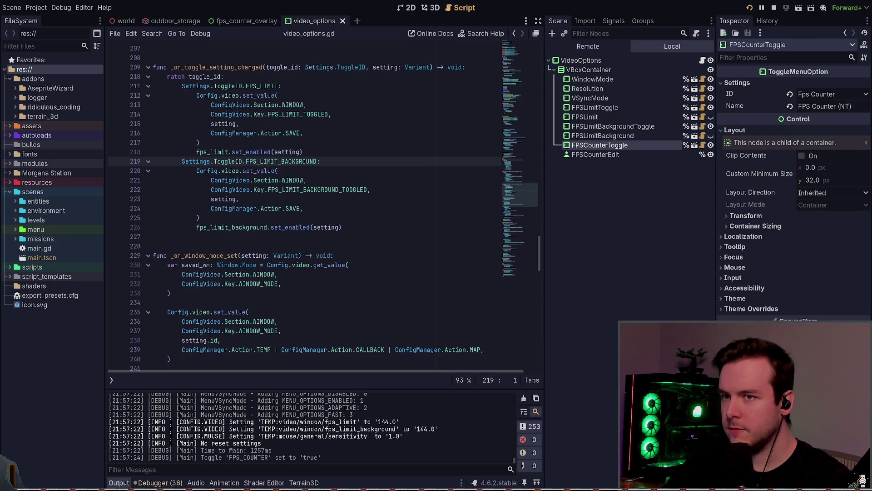
{"action": "key", "text": "F8"}
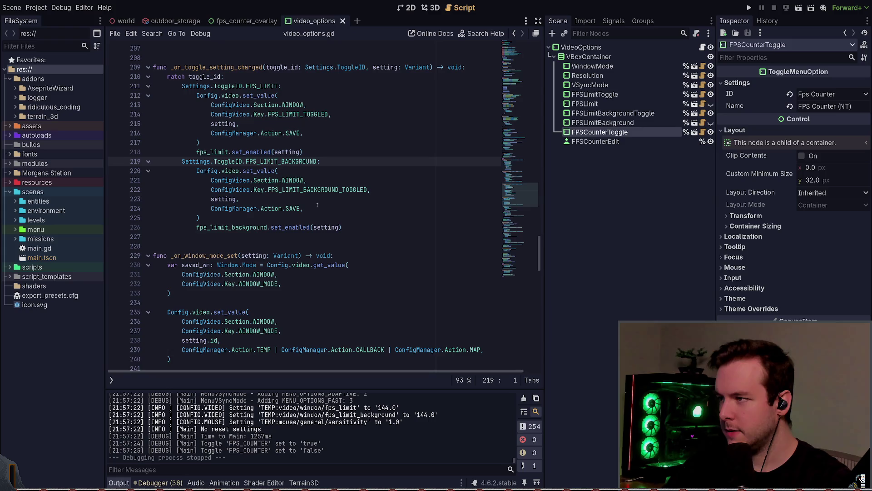
{"action": "scroll", "coordinate": [287, 246], "scroll_direction": "down", "scroll_amount": 4}
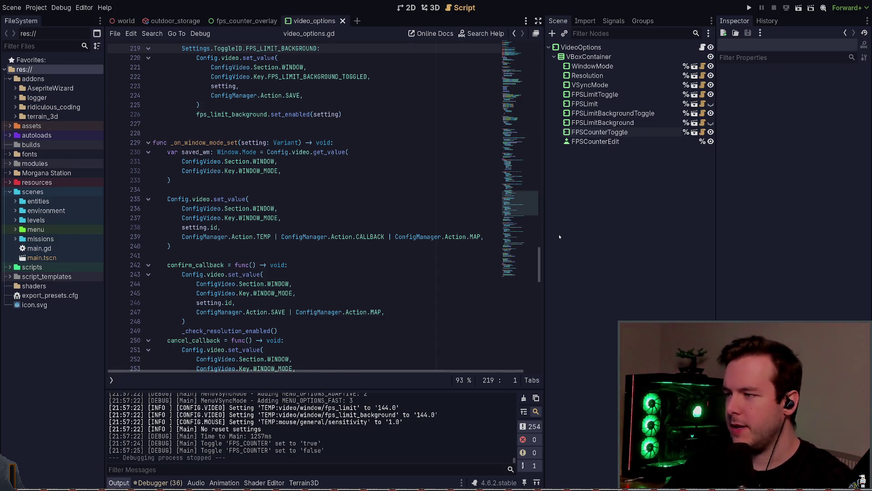
Step: Back in Neovim, move through the overlay handler's visibility and 'if not toggled_on' lines
{"action": "key", "text": "alt+Tab"}
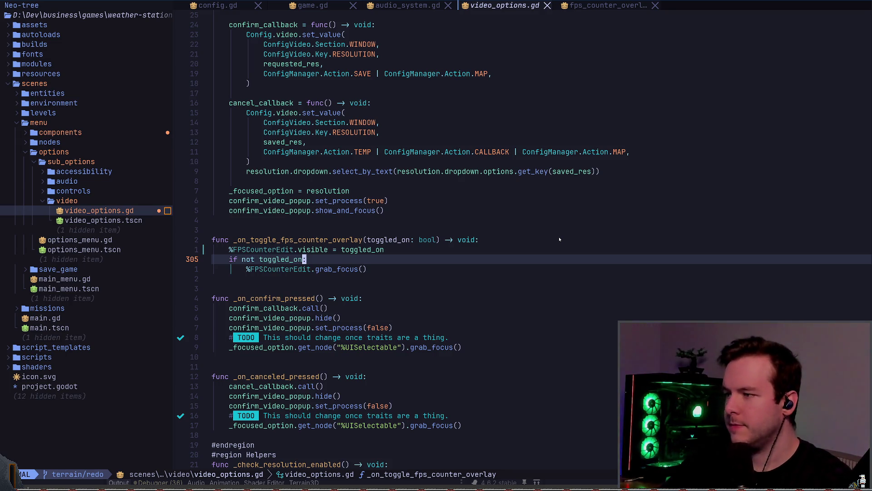
{"action": "key", "text": "j"}
{"action": "key", "text": "j"}
{"action": "key", "text": "z"}
{"action": "key", "text": "z"}
{"action": "key", "text": "k"}
{"action": "key", "text": "k"}
{"action": "key", "text": "k"}
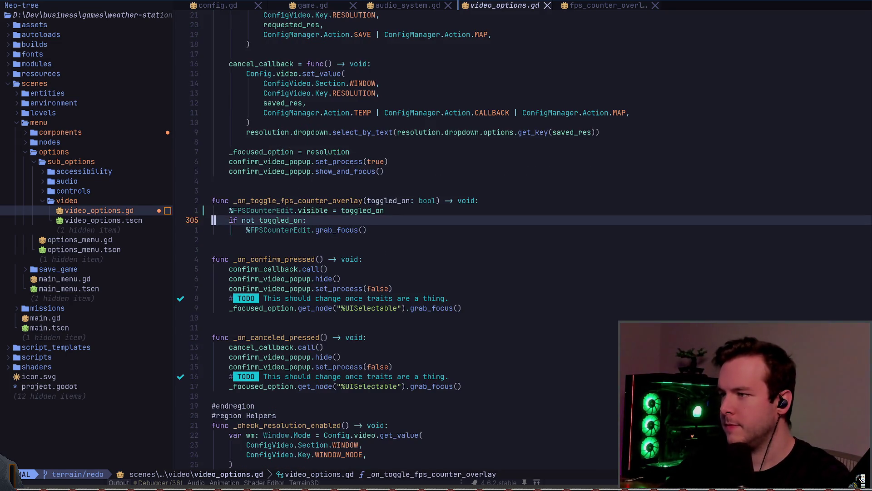
{"action": "key", "text": "^"}
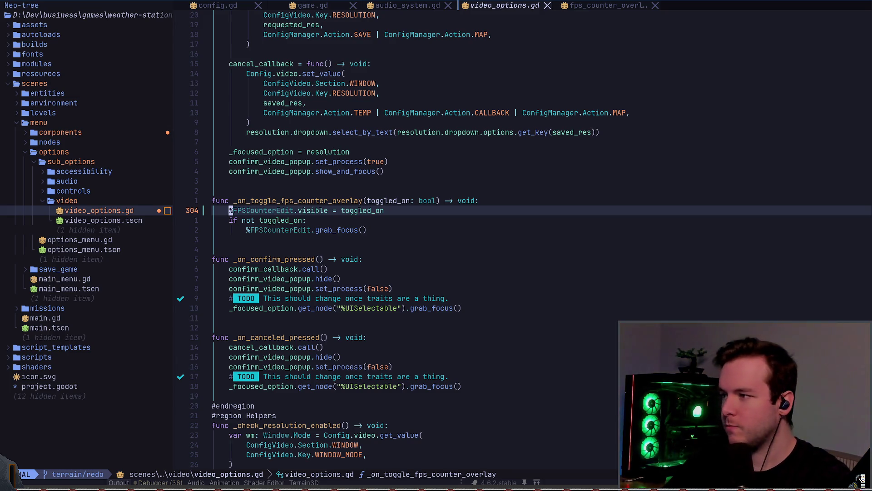
{"action": "key", "text": "j"}
{"action": "key", "text": "h"}
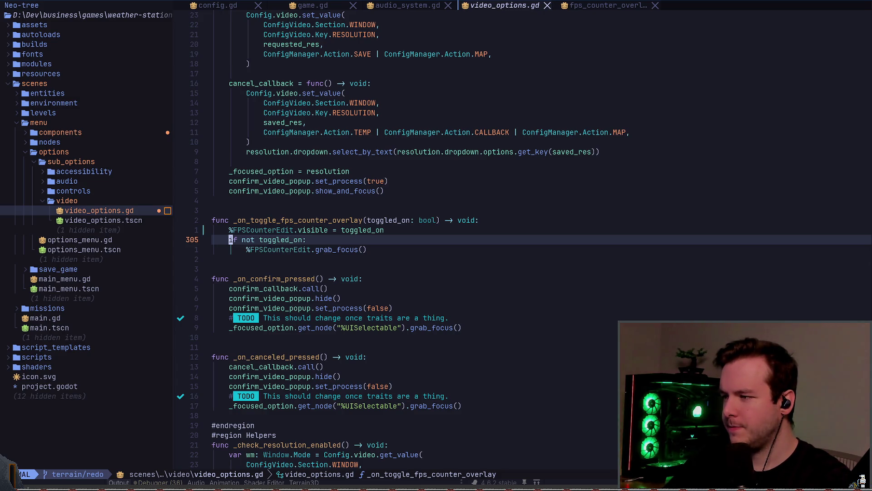
{"action": "type", "text": ":"}
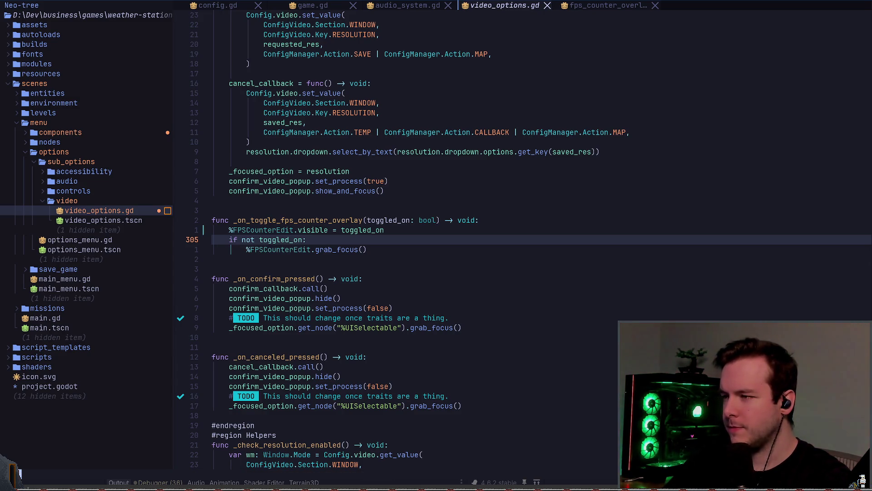
{"action": "key", "text": "Escape"}
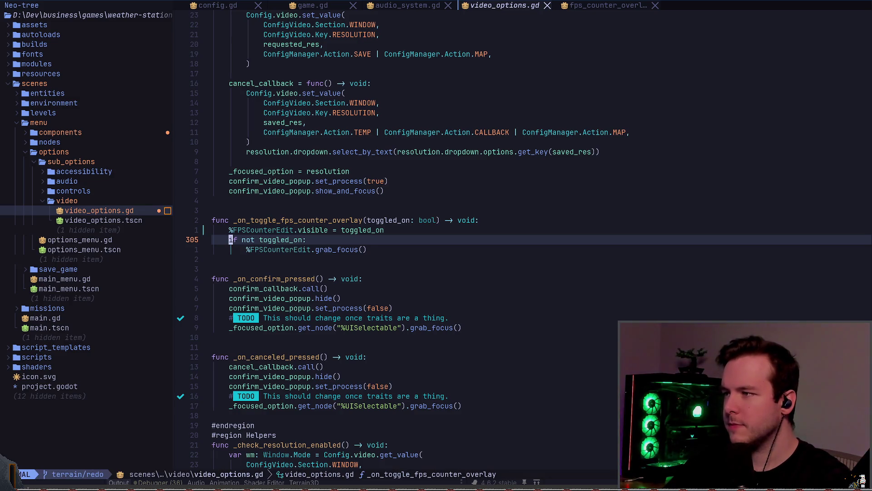
Step: Search from the top for fps_counter_edit and centre its line 60 match in _connect_signals
{"action": "key", "text": "g"}
{"action": "key", "text": "g"}
{"action": "key", "text": "j"}
{"action": "key", "text": "j"}
{"action": "key", "text": "j"}
{"action": "key", "text": "w"}
{"action": "key", "text": "w"}
{"action": "type", "text": "/fps_counter_e"}
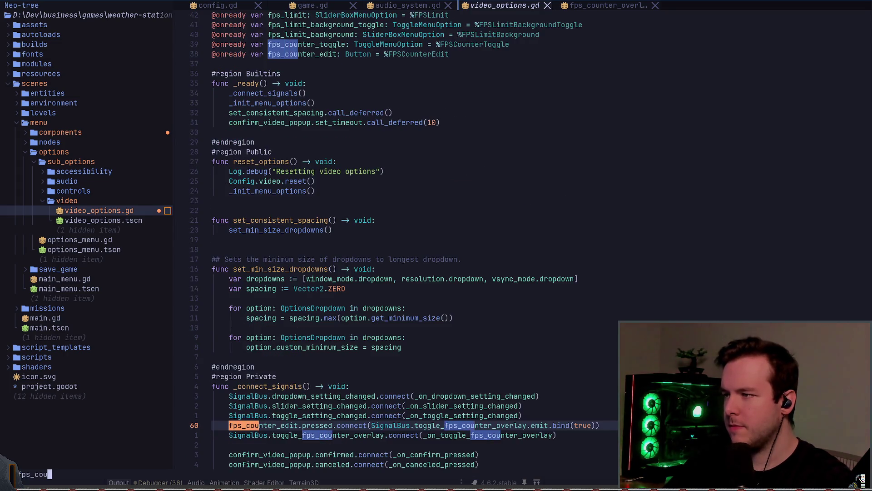
{"action": "type", "text": "dit"}
{"action": "key", "text": "Return"}
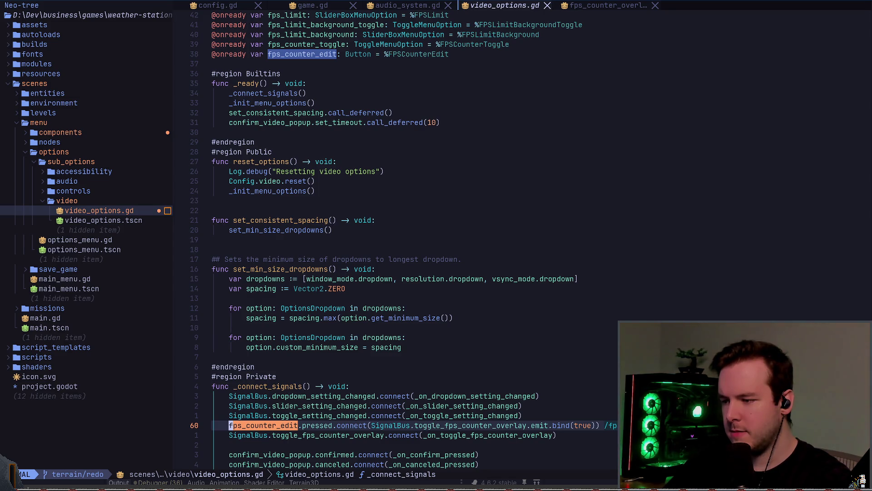
{"action": "key", "text": "z"}
{"action": "key", "text": "z"}
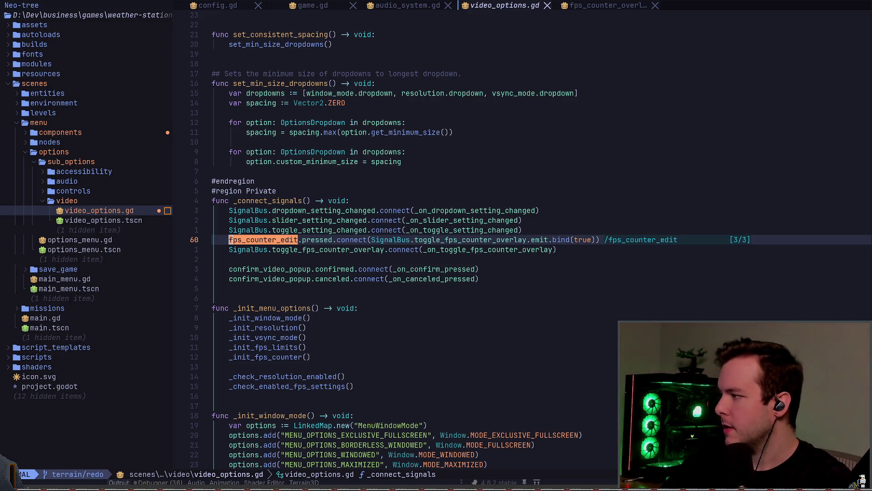
Step: Move past the overlay toggle connection and jump to fps_counter_edit in _init_fps_counter
{"action": "left_click", "coordinate": [317, 249]}
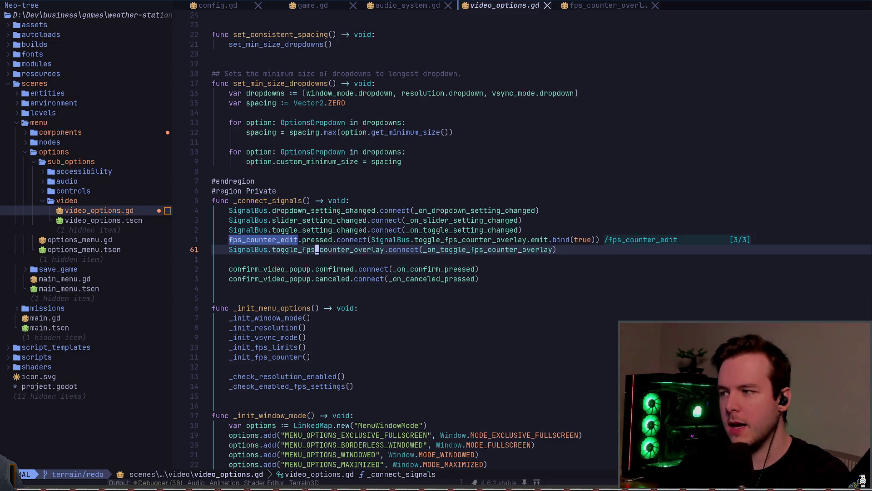
{"action": "left_click", "coordinate": [212, 259]}
{"action": "key", "text": "quotedbl"}
{"action": "key", "text": "Escape"}
{"action": "left_click", "coordinate": [320, 269]}
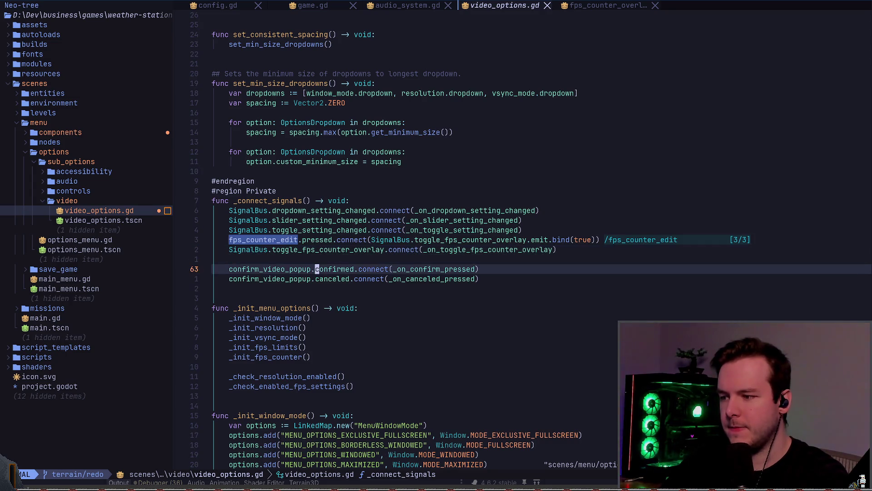
{"action": "scroll", "coordinate": [320, 269], "scroll_direction": "down", "scroll_amount": 1}
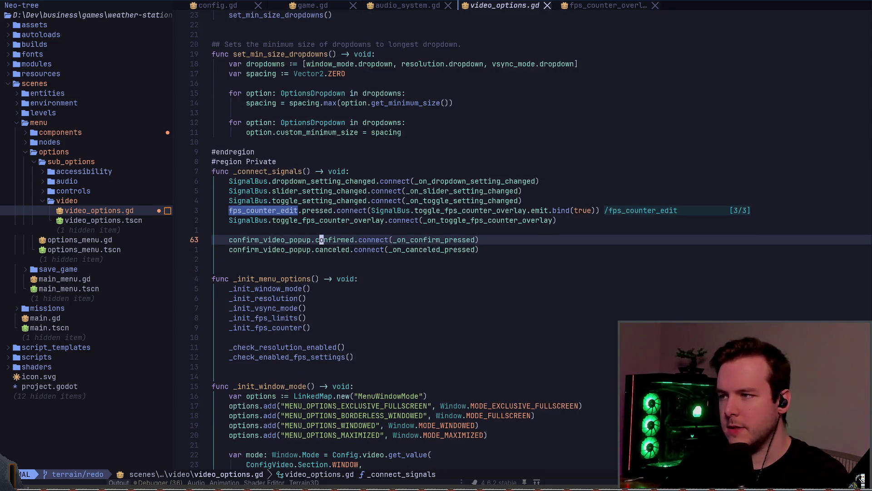
{"action": "key", "text": "colon"}
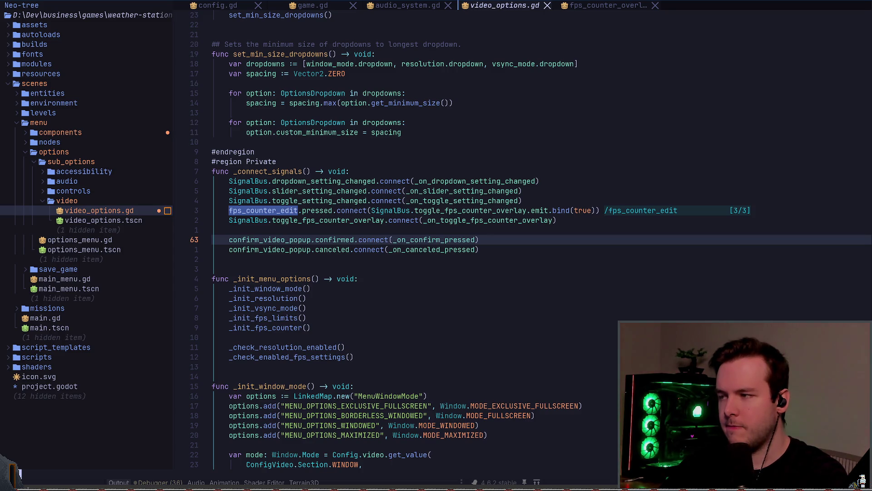
{"action": "key", "text": "Return"}
Step: Cycle the fps_counter_edit matches to line 170 and undo the added visibility line
{"action": "key", "text": "k"}
{"action": "key", "text": "j"}
{"action": "key", "text": "j"}
{"action": "key", "text": "k"}
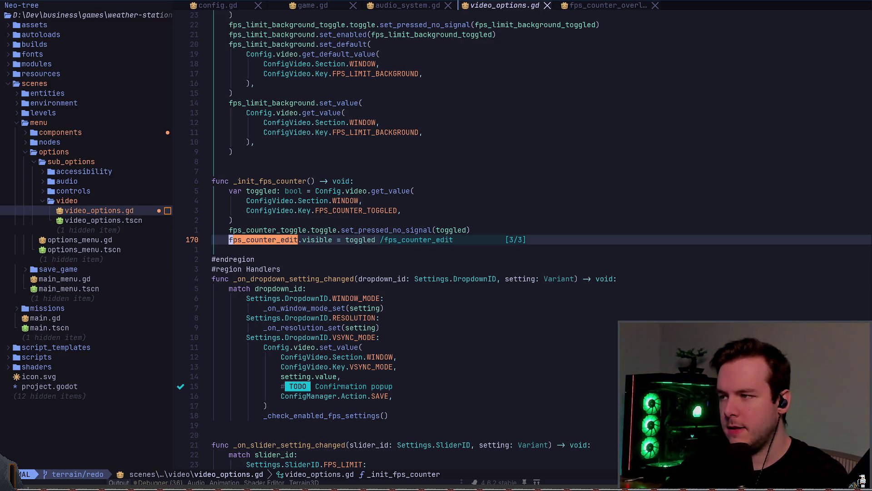
{"action": "key", "text": "n"}
{"action": "key", "text": "n"}
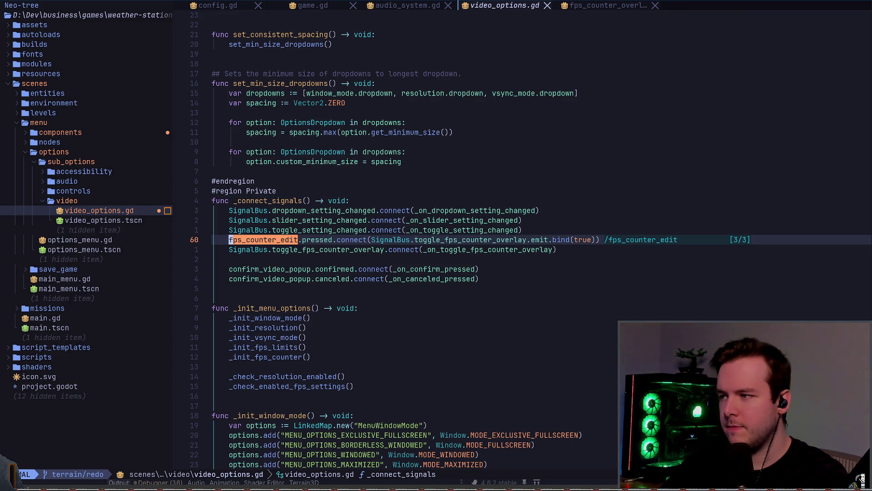
{"action": "key", "text": "n"}
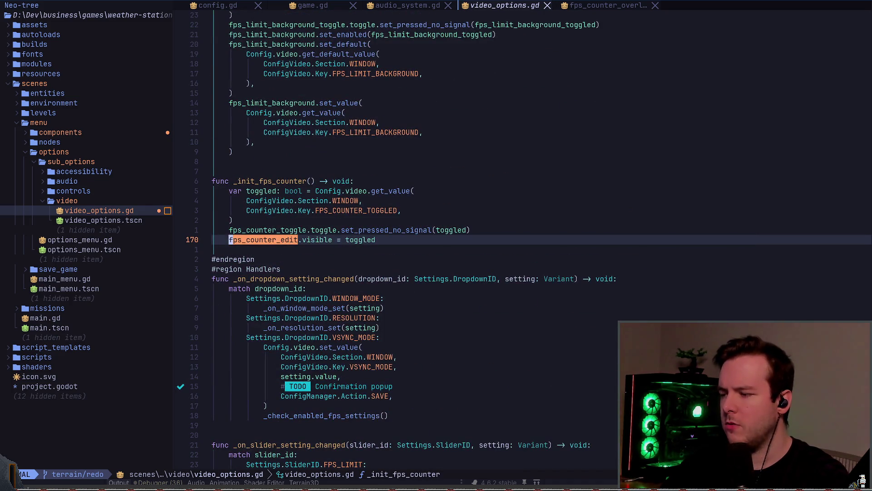
{"action": "key", "text": "u"}
{"action": "key", "text": "u"}
{"action": "key", "text": "u"}
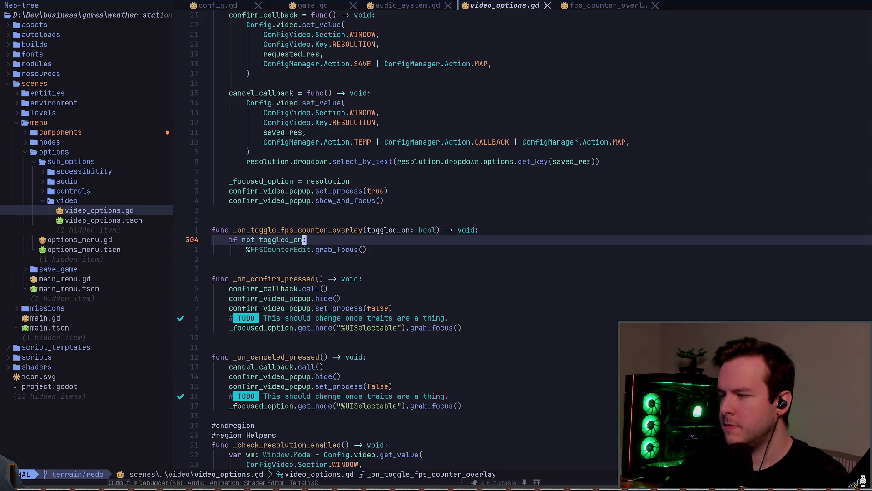
Step: Scroll up through _ready and down to the fps_counter_edit line in _connect_signals
{"action": "key", "text": "ctrl+u"}
{"action": "key", "text": "ctrl+u"}
{"action": "key", "text": "ctrl+u"}
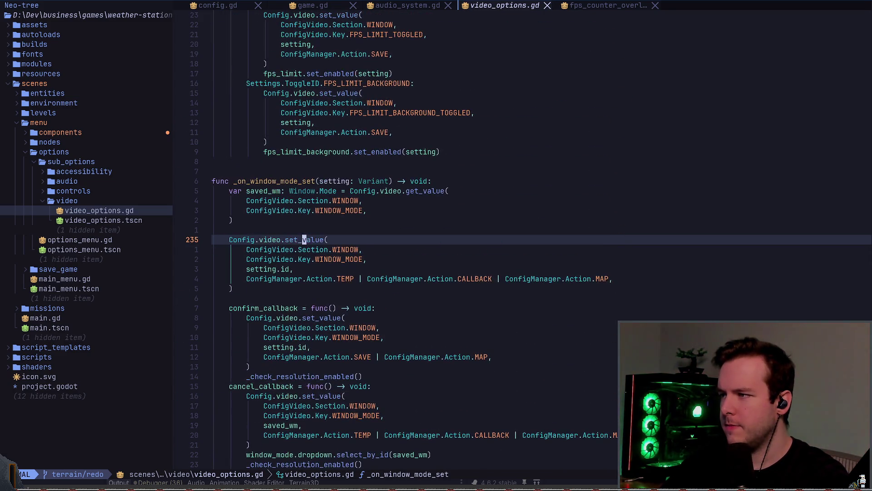
{"action": "key", "text": "ctrl+u"}
{"action": "key", "text": "ctrl+u"}
{"action": "key", "text": "ctrl+u"}
{"action": "key", "text": "ctrl+d"}
{"action": "key", "text": "j"}
{"action": "key", "text": "j"}
{"action": "key", "text": "j"}
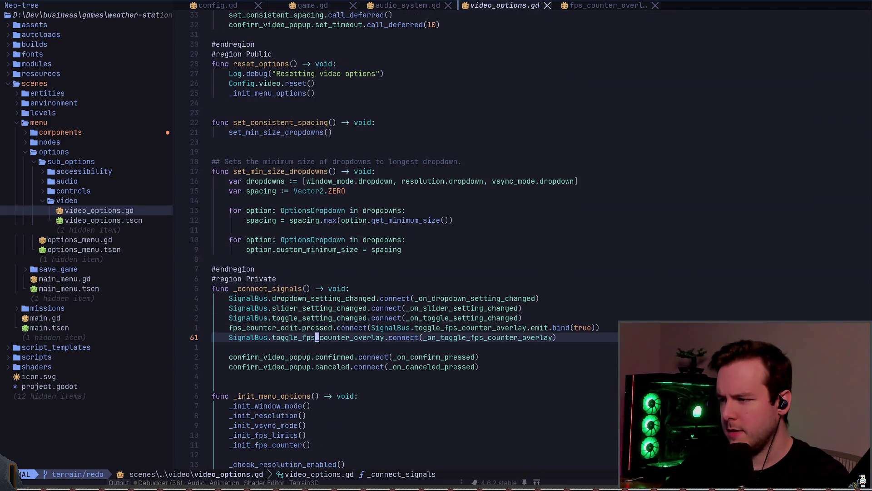
{"action": "key", "text": "k"}
{"action": "key", "text": "b"}
{"action": "key", "text": "b"}
{"action": "key", "text": "b"}
{"action": "key", "text": "v"}
{"action": "key", "text": "f"}
{"action": "key", "text": "period"}
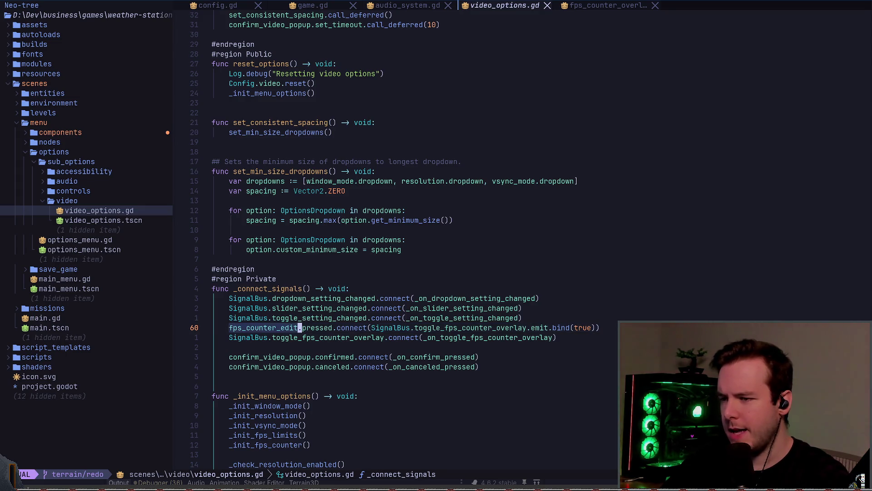
{"action": "key", "text": "V"}
{"action": "key", "text": "Escape"}
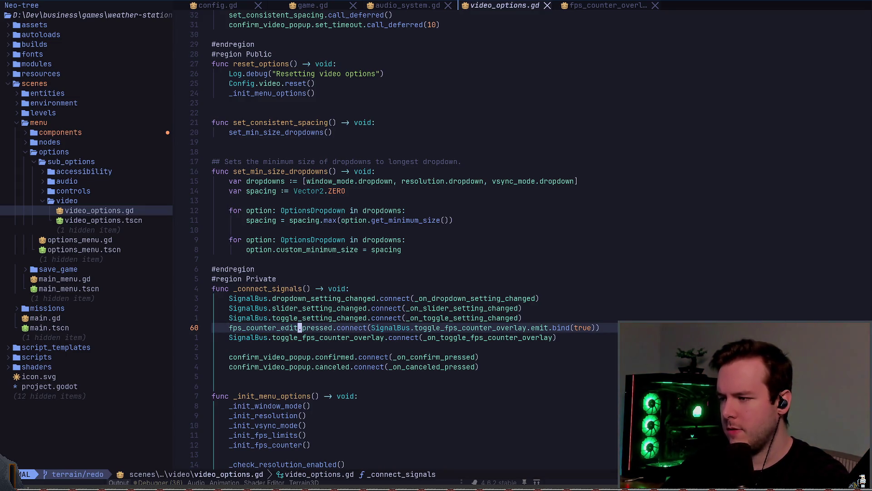
Step: Search for fps_counter_edit.vis and start a Settings.ToggleID.FPS_COUNTER: case below FPS_LIMIT_BACKGROUND
{"action": "key", "text": "colon"}
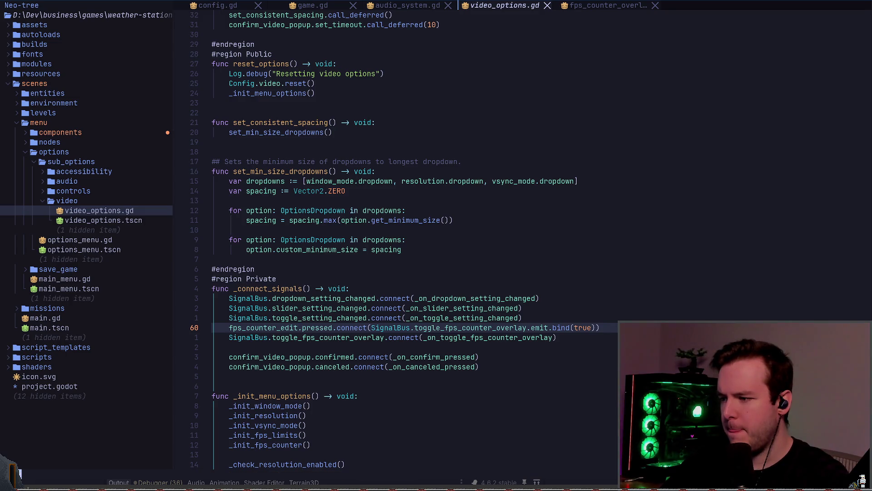
{"action": "type", "text": "fps_counte"}
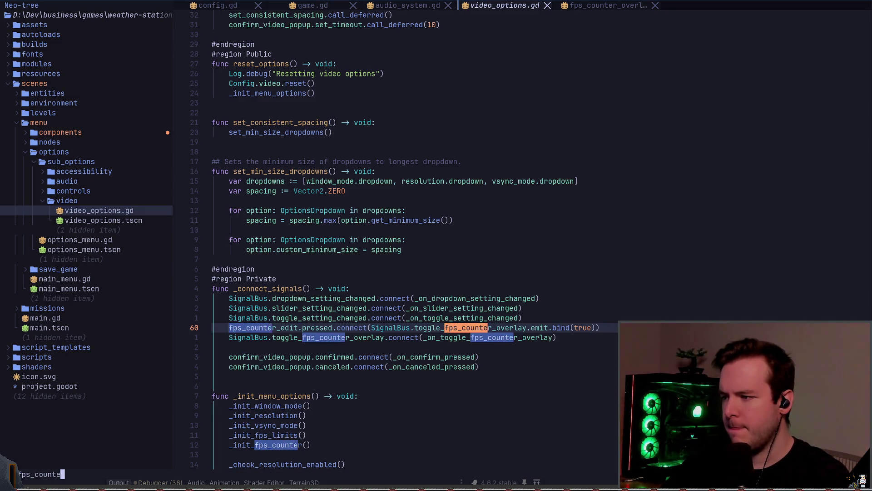
{"action": "type", "text": "r_edit.vis"}
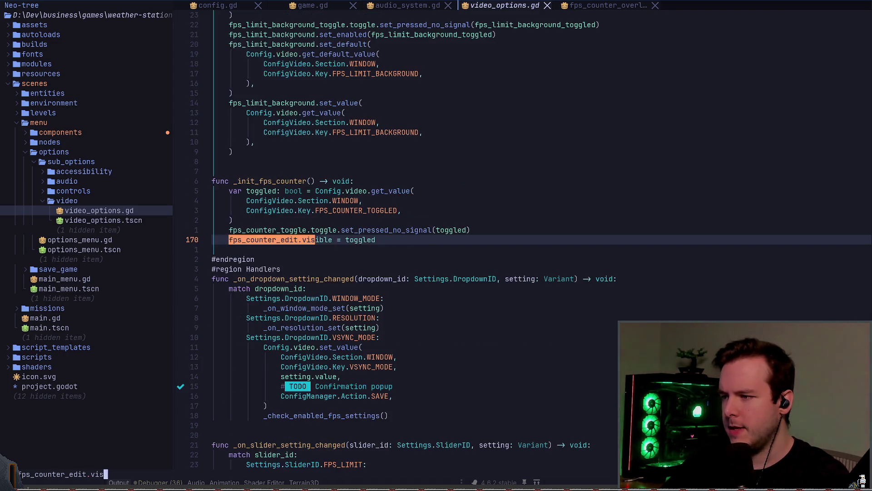
{"action": "key", "text": "Return"}
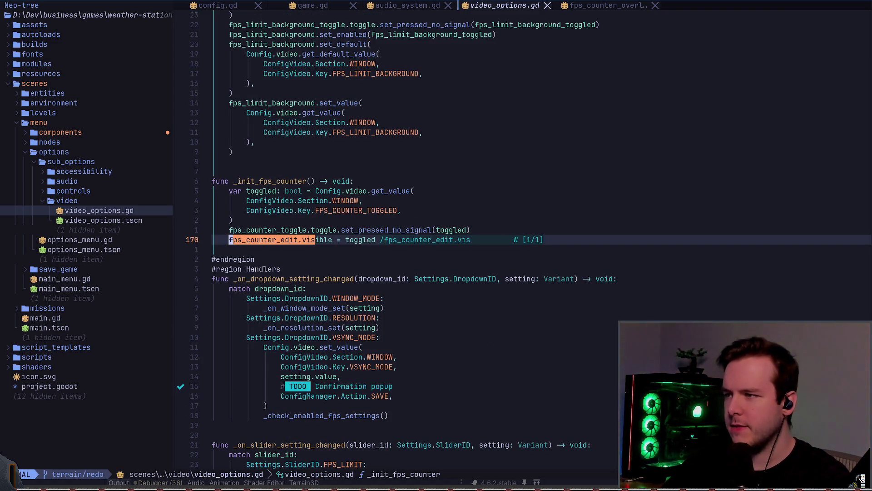
{"action": "key", "text": "Escape"}
{"action": "key", "text": "0"}
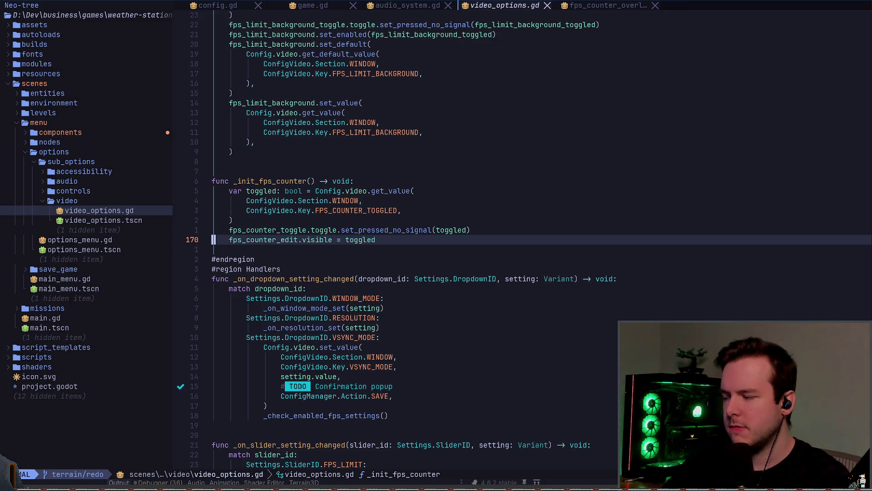
{"action": "key", "text": "j"}
{"action": "key", "text": "j"}
{"action": "key", "text": "j"}
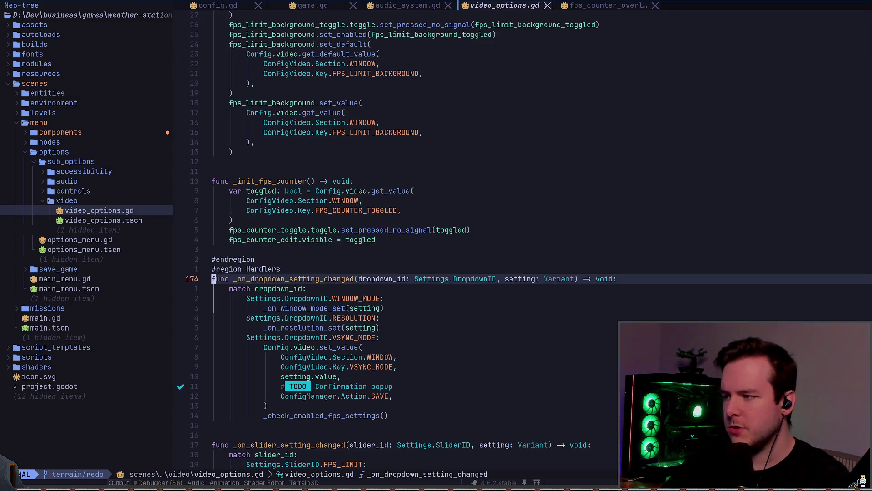
{"action": "key", "text": "j"}
{"action": "key", "text": "j"}
{"action": "key", "text": "j"}
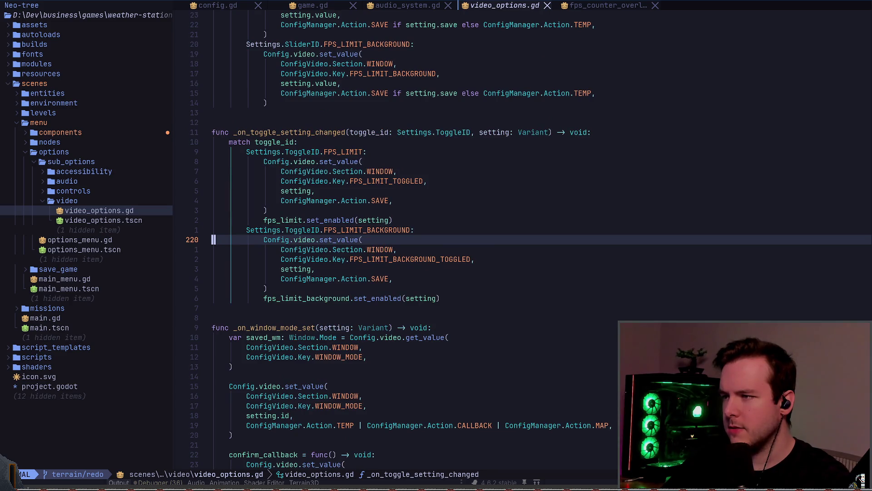
{"action": "key", "text": "j"}
{"action": "key", "text": "j"}
{"action": "key", "text": "j"}
{"action": "type", "text": "o"}
{"action": "type", "text": "Settings.ToggleID"}
{"action": "type", "text": ".FPS_COUNTER:"}
Step: Indent the FPS_COUNTER case and paste the fps_counter_edit visibility line beneath it
{"action": "key", "text": "Return"}
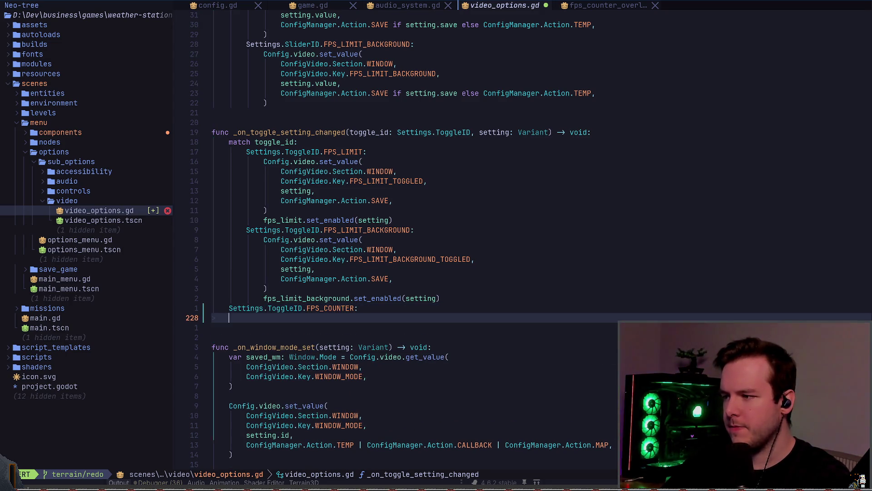
{"action": "key", "text": "Escape"}
{"action": "key", "text": "V"}
{"action": "key", "text": "k"}
{"action": "key", "text": "greater"}
{"action": "key", "text": "j"}
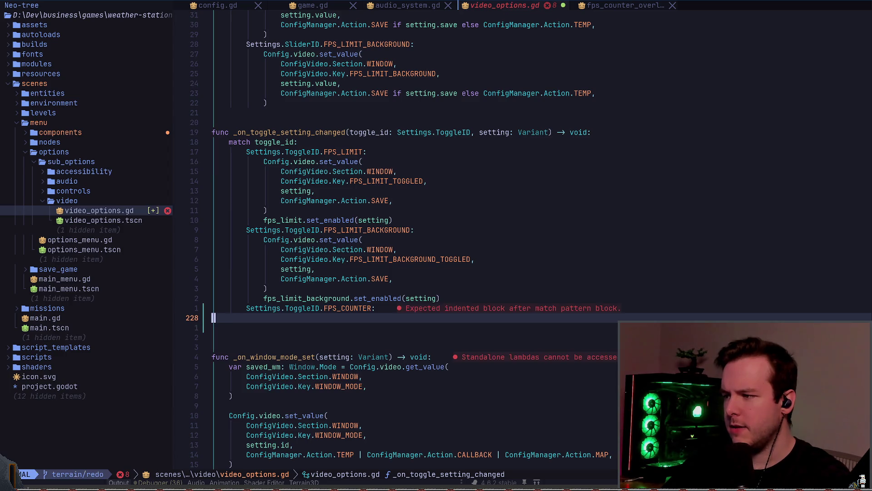
{"action": "key", "text": "p"}
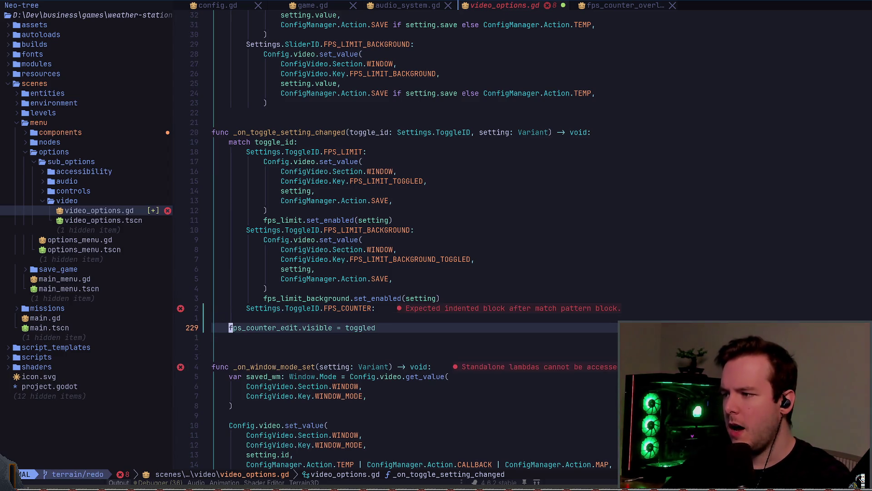
{"action": "key", "text": "j"}
{"action": "key", "text": "V"}
{"action": "key", "text": "greater"}
{"action": "key", "text": "period"}
{"action": "key", "text": "k"}
{"action": "key", "text": "d"}
{"action": "key", "text": "d"}
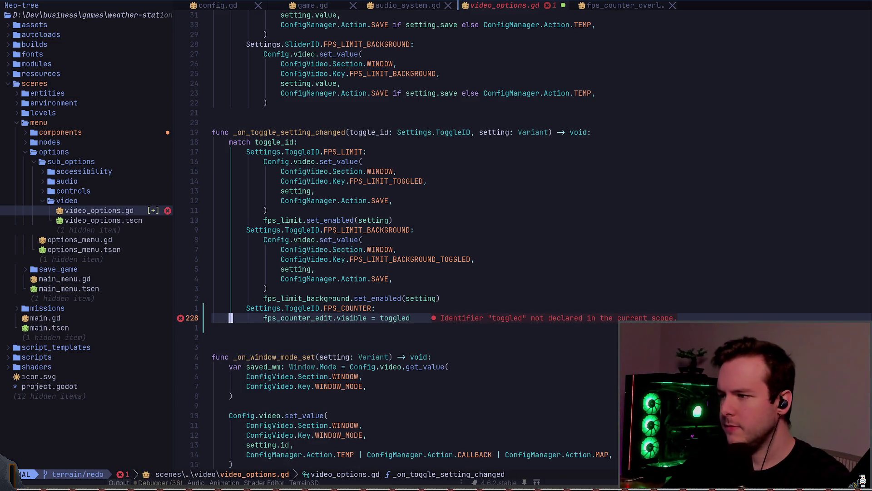
Step: Copy the six-line set_value block and paste it under the FPS_COUNTER case
{"action": "key", "text": "k"}
{"action": "key", "text": "k"}
{"action": "key", "text": "V"}
{"action": "key", "text": "k"}
{"action": "key", "text": "k"}
{"action": "key", "text": "k"}
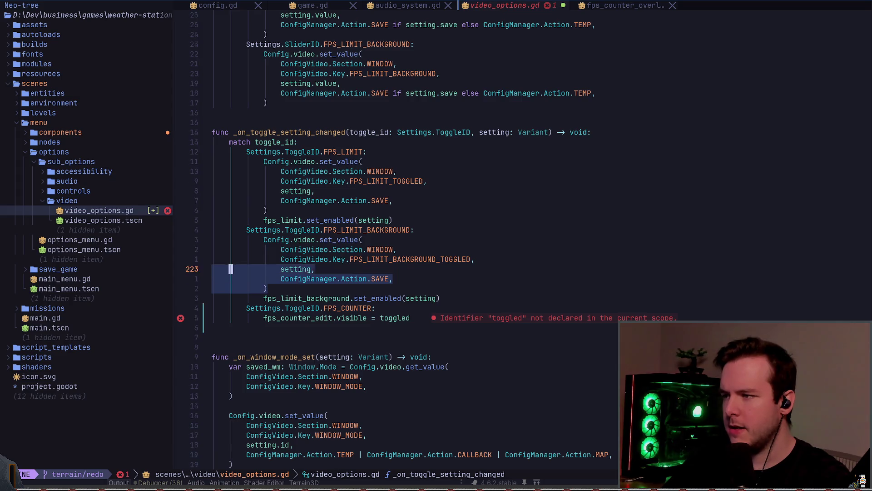
{"action": "key", "text": "y"}
{"action": "key", "text": "j"}
{"action": "key", "text": "j"}
{"action": "key", "text": "j"}
{"action": "key", "text": "j"}
{"action": "key", "text": "j"}
{"action": "key", "text": "j"}
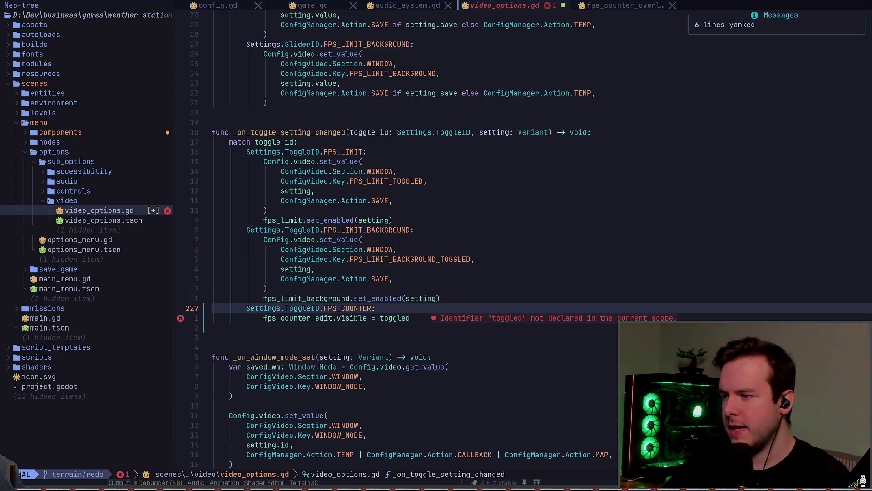
{"action": "key", "text": "p"}
{"action": "key", "text": "V"}
{"action": "key", "text": "j"}
{"action": "key", "text": "j"}
{"action": "key", "text": "j"}
{"action": "key", "text": "k"}
{"action": "key", "text": "k"}
{"action": "key", "text": "k"}
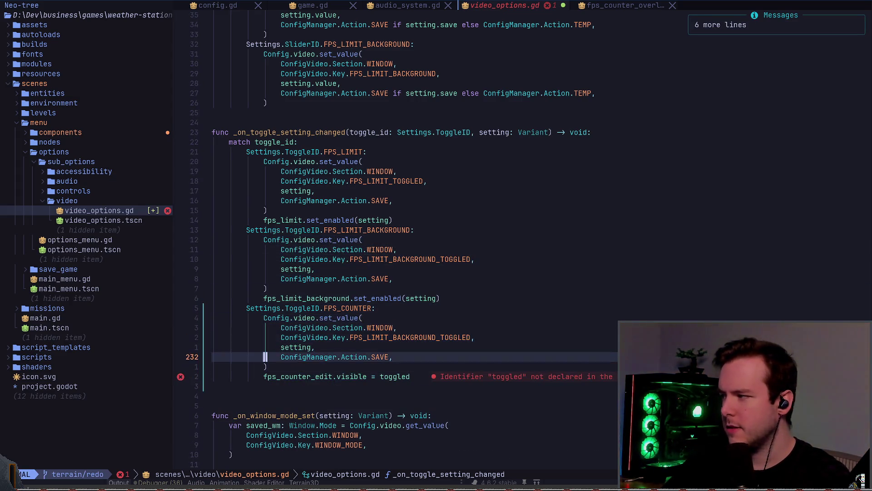
{"action": "key", "text": "Escape"}
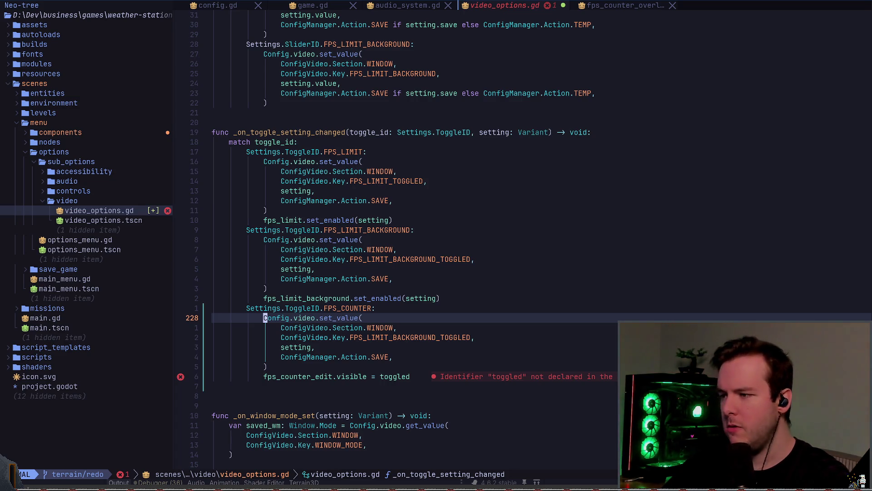
Step: Comment out the whole FPS_COUNTER branch, save video_options.gd and return to Godot
{"action": "key", "text": "k"}
{"action": "key", "text": "V"}
{"action": "key", "text": "k"}
{"action": "key", "text": "k"}
{"action": "key", "text": "j"}
{"action": "key", "text": "j"}
{"action": "key", "text": "j"}
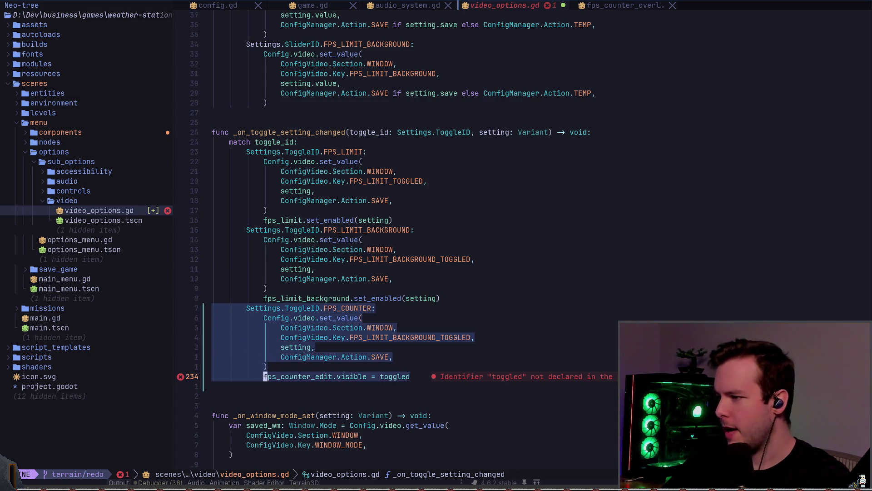
{"action": "key", "text": "g"}
{"action": "key", "text": "c"}
{"action": "key", "text": "ctrl+s"}
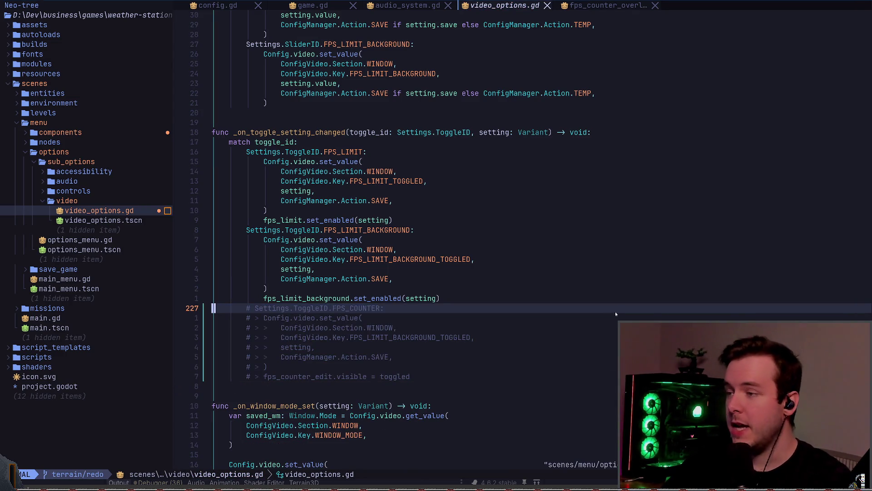
{"action": "key", "text": "alt+Tab"}
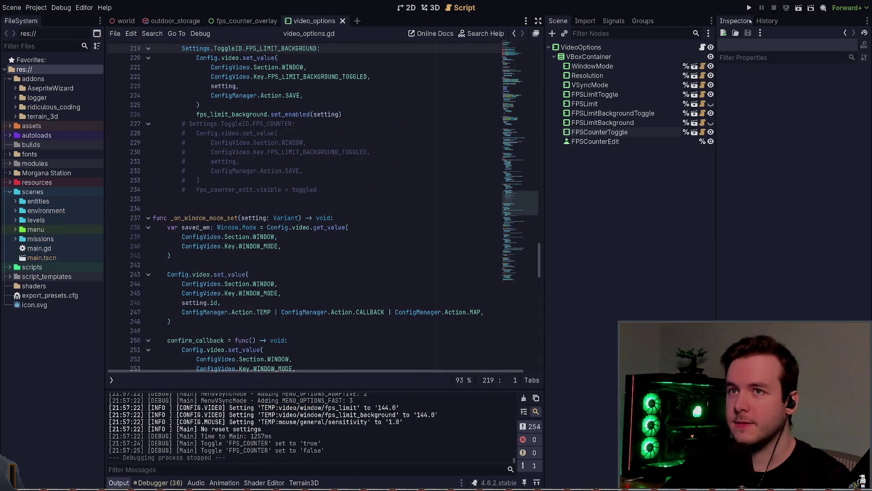
Step: Test-run the game twice, then select the FPSCounterEdit node and reopen video_options.gd
{"action": "left_click", "coordinate": [750, 8]}
{"action": "left_click", "coordinate": [408, 8]}
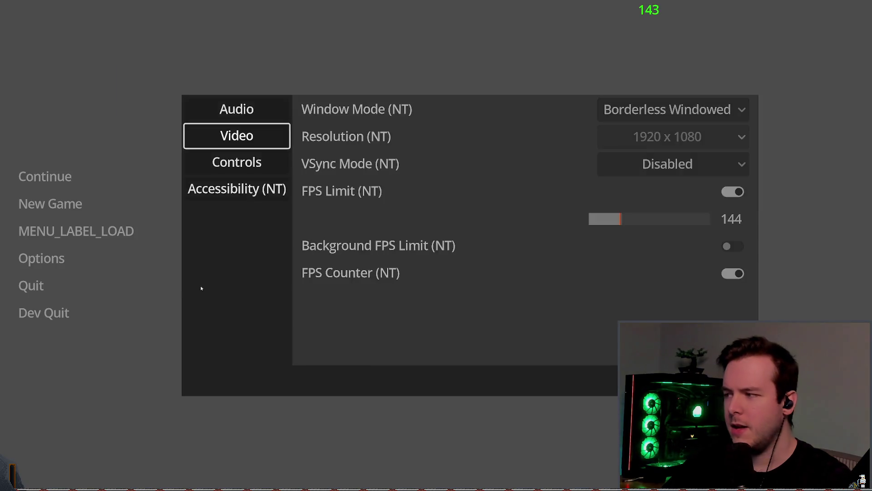
{"action": "key", "text": "Escape"}
{"action": "left_click", "coordinate": [74, 312]}
{"action": "left_click", "coordinate": [749, 7]}
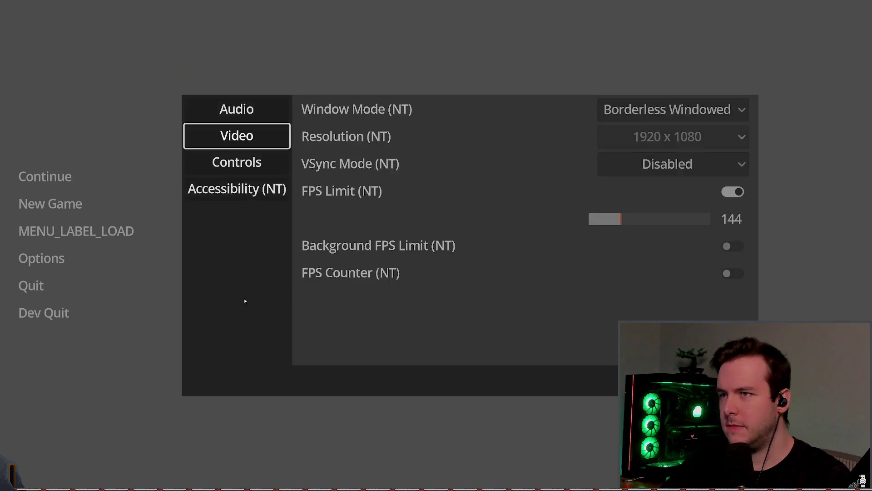
{"action": "key", "text": "Escape"}
{"action": "left_click", "coordinate": [36, 311]}
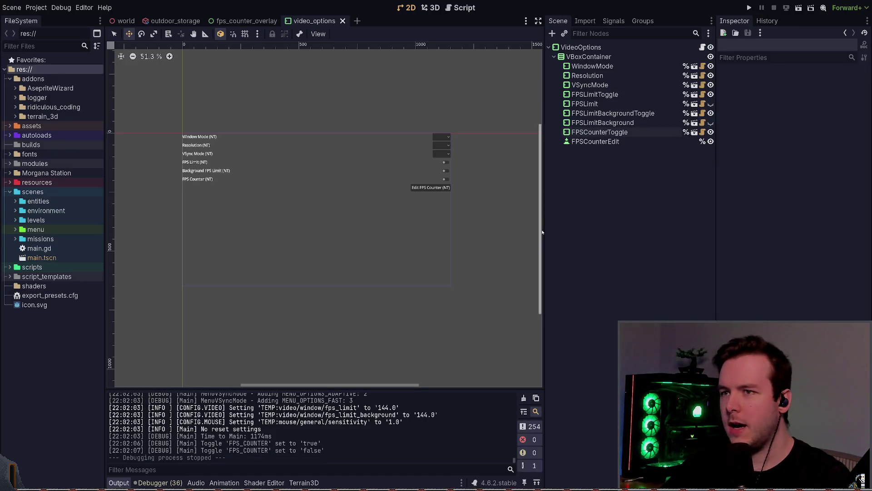
{"action": "left_click", "coordinate": [645, 145]}
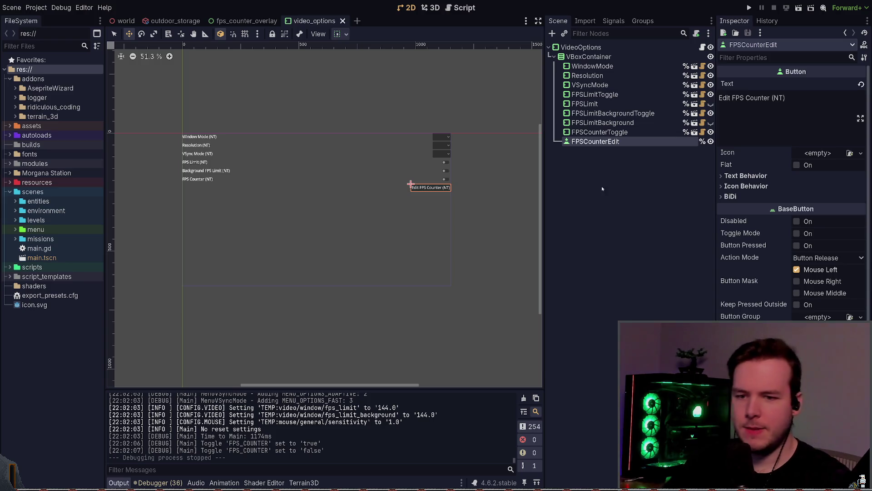
{"action": "left_click", "coordinate": [703, 46]}
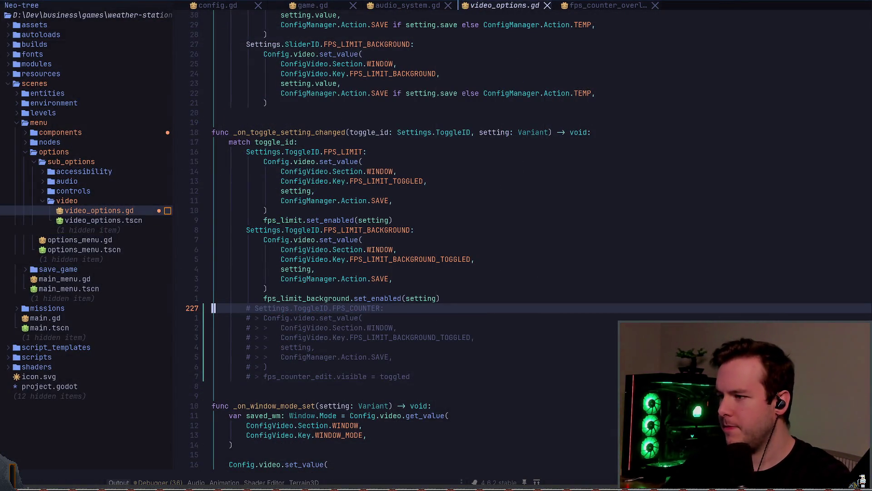
Step: Uncomment the FPS_COUNTER branch in _on_toggle_setting_changed
{"action": "key", "text": "shift+v"}
{"action": "key", "text": "j"}
{"action": "key", "text": "j"}
{"action": "key", "text": "j"}
{"action": "key", "text": "g"}
{"action": "key", "text": "c"}
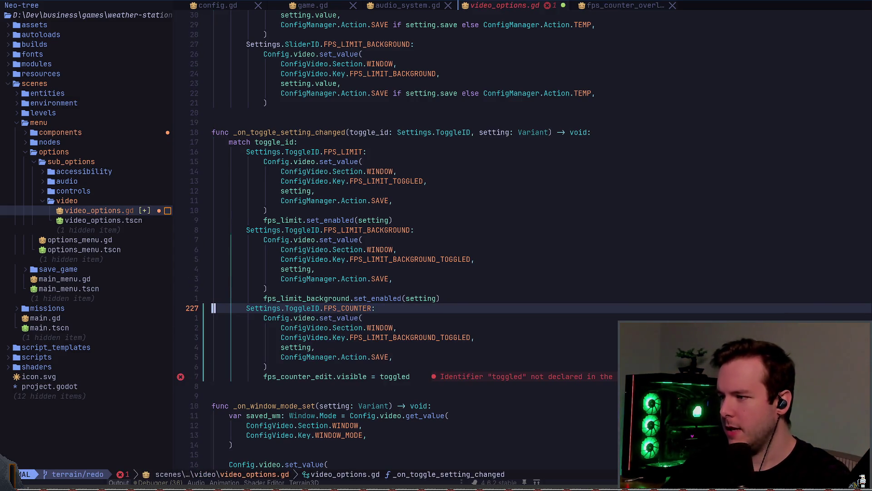
Step: Change fps_counter_edit.visible to use 'setting' instead of 'toggled' and save the file
{"action": "key", "text": "j"}
{"action": "key", "text": "j"}
{"action": "key", "text": "j"}
{"action": "key", "text": "^"}
{"action": "key", "text": "w"}
{"action": "key", "text": "w"}
{"action": "key", "text": "w"}
{"action": "key", "text": "v"}
{"action": "key", "text": "e"}
{"action": "key", "text": "c"}
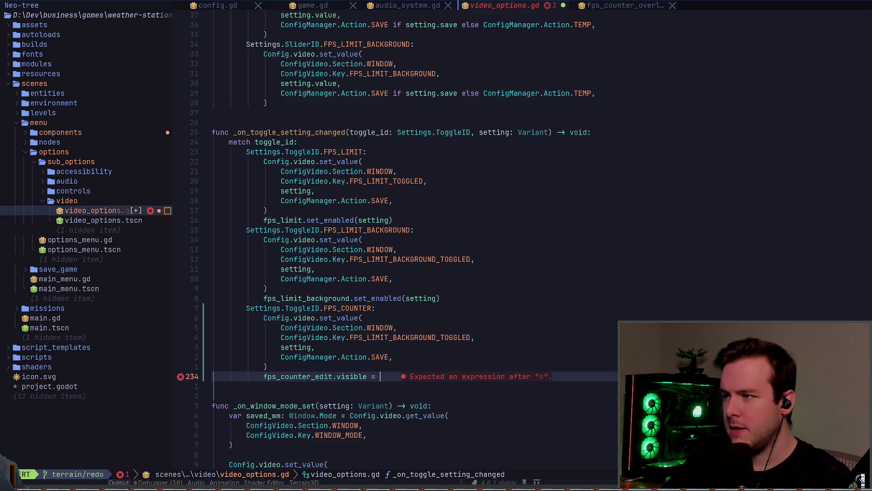
{"action": "type", "text": "setting"}
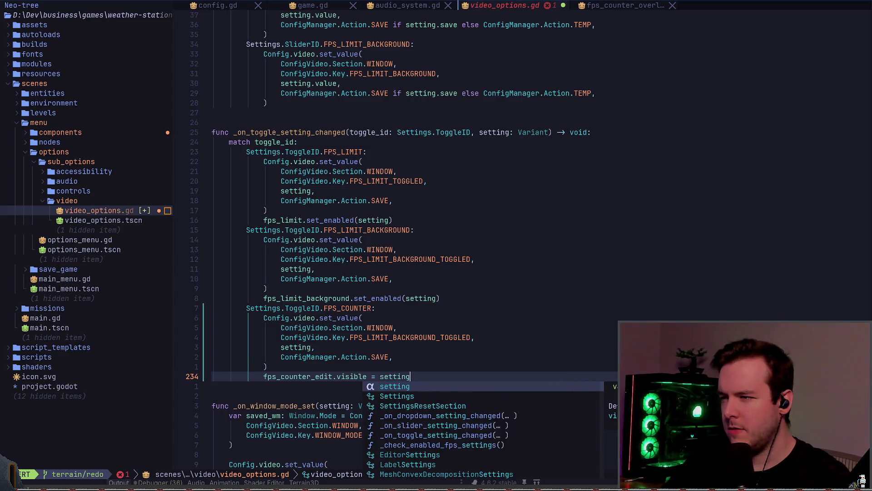
{"action": "key", "text": "Escape"}
{"action": "key", "text": "ctrl+s"}
Step: Return to the Godot editor and run the game project again
{"action": "key", "text": "alt+Tab"}
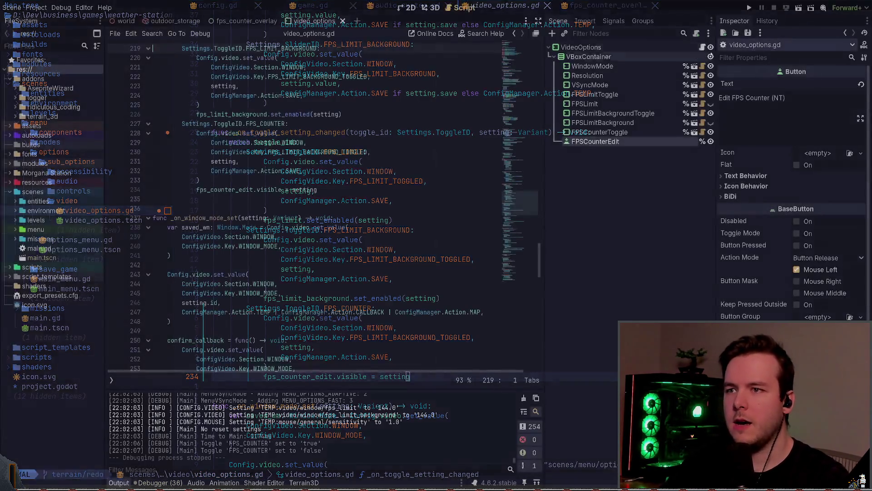
{"action": "key", "text": "ctrl+F1"}
{"action": "left_click", "coordinate": [750, 8]}
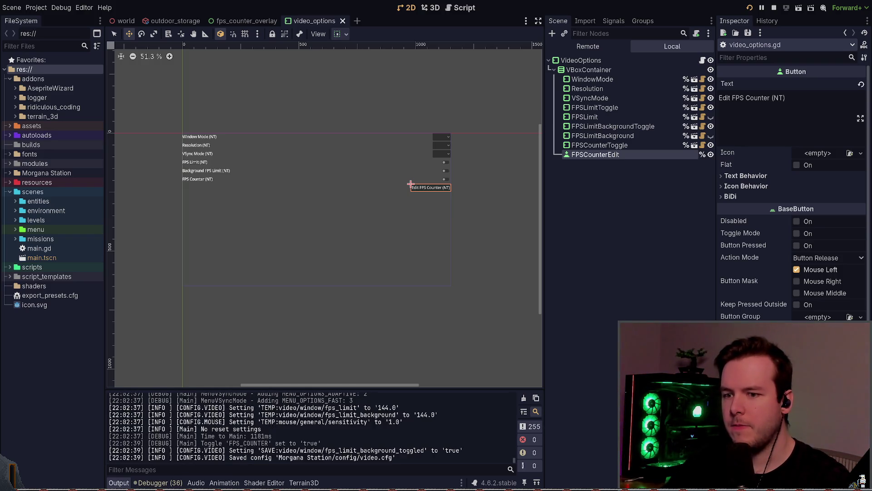
Step: Check the FPS Counter row in the game's Video options, then close the options panel
{"action": "key", "text": "alt+Tab"}
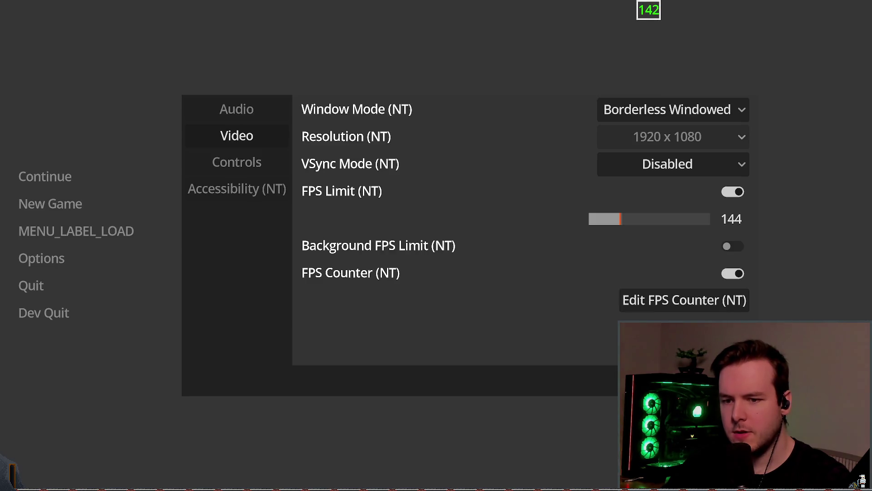
{"action": "key", "text": "Up"}
{"action": "key", "text": "Up"}
{"action": "key", "text": "Up"}
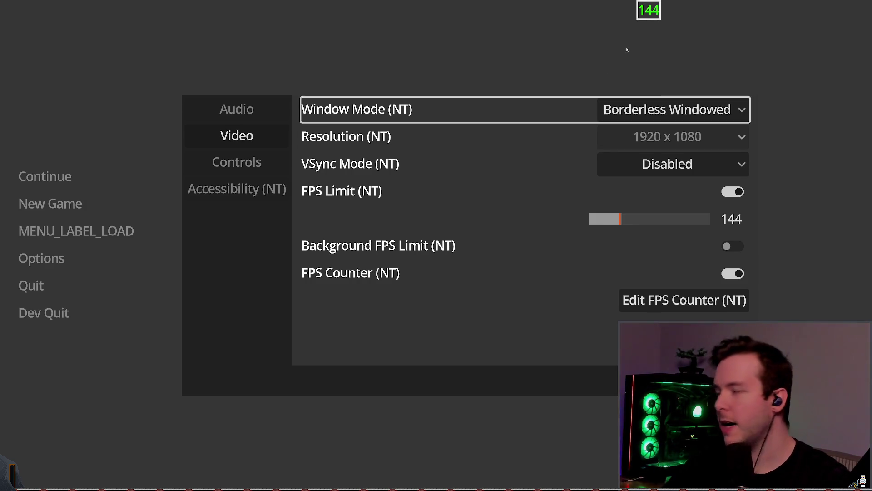
{"action": "key", "text": "Down"}
{"action": "key", "text": "Down"}
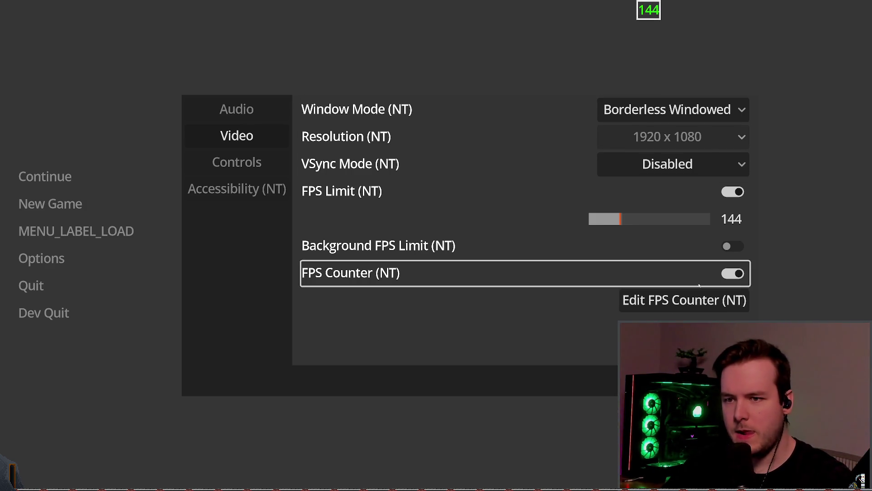
{"action": "left_click", "coordinate": [217, 302]}
{"action": "key", "text": "Escape"}
{"action": "left_click", "coordinate": [41, 258]}
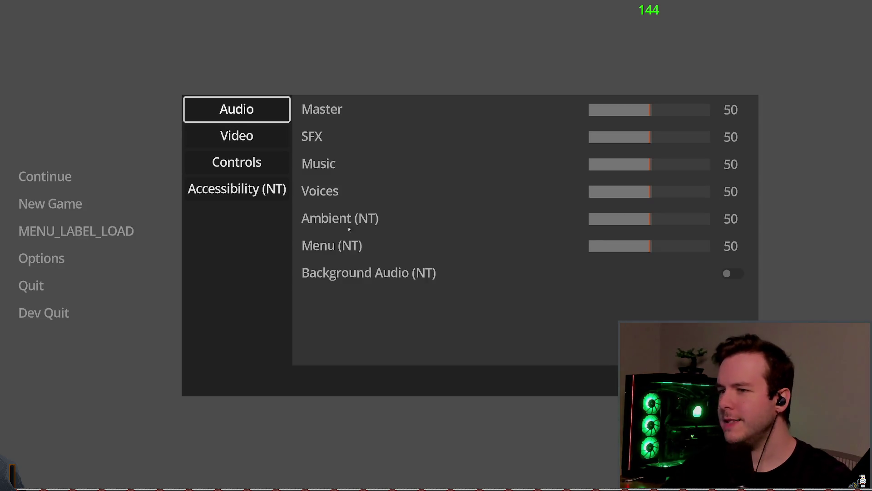
{"action": "key", "text": "Down"}
{"action": "key", "text": "Down"}
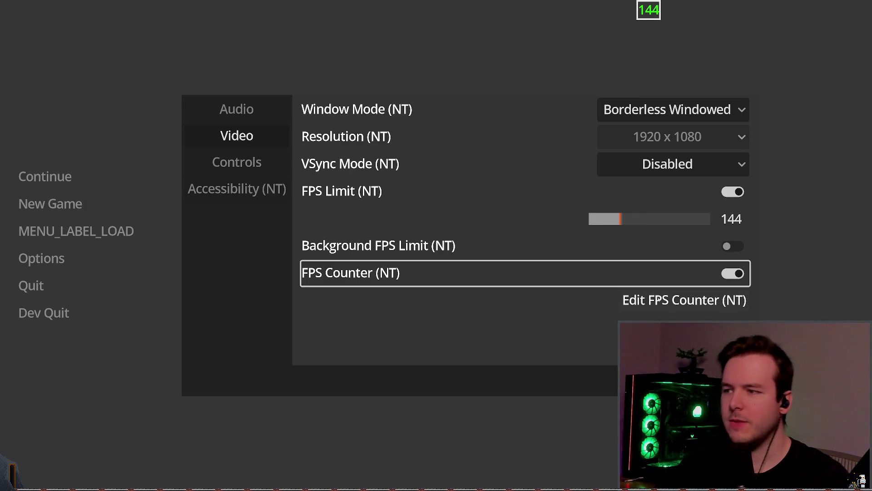
{"action": "key", "text": "Escape"}
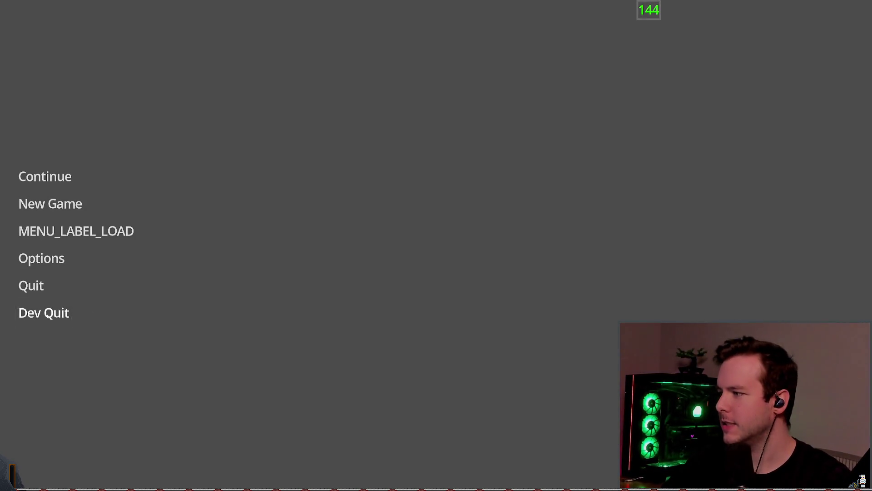
{"action": "key", "text": "Escape"}
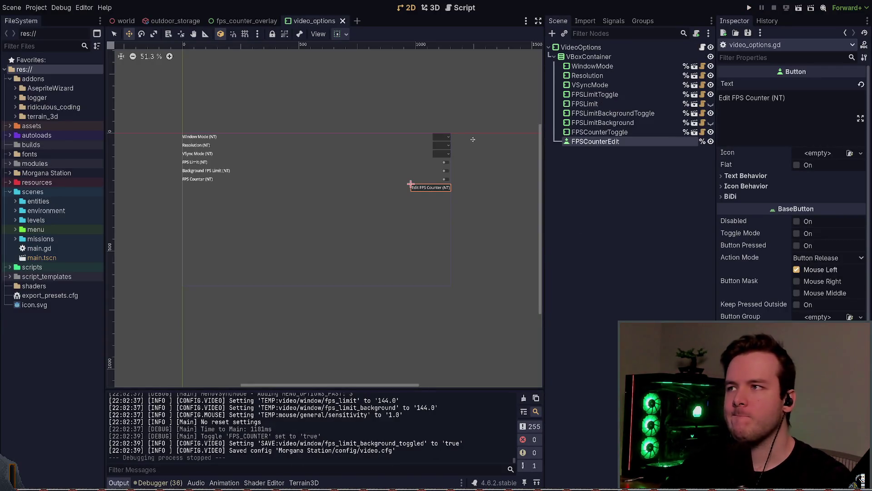
Step: Open fps_counter_overlay, inspect its HintOverlay, FPSCounter, UpdateTimer and root nodes, then relaunch the game
{"action": "left_click", "coordinate": [247, 21]}
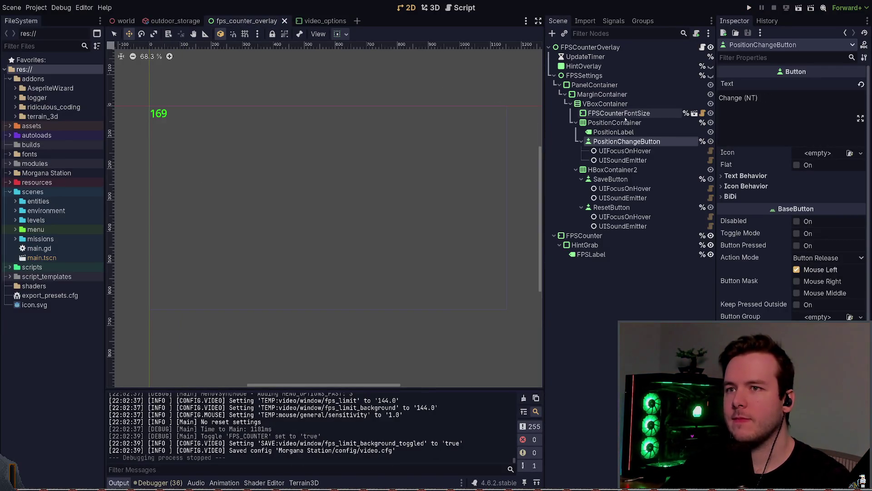
{"action": "left_click", "coordinate": [711, 66]}
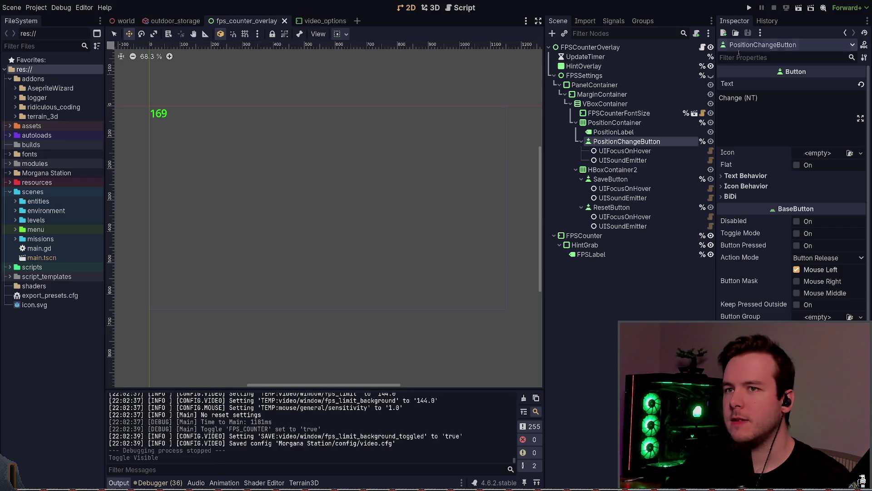
{"action": "left_click", "coordinate": [710, 66]}
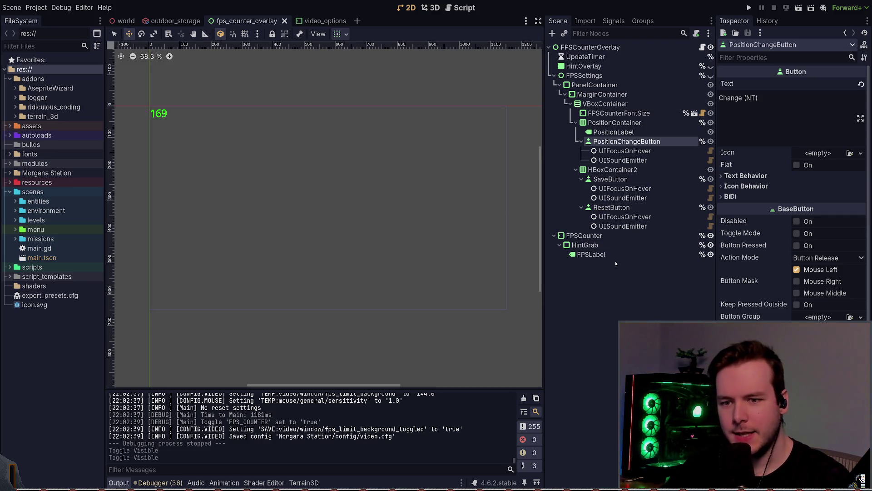
{"action": "left_click", "coordinate": [606, 236]}
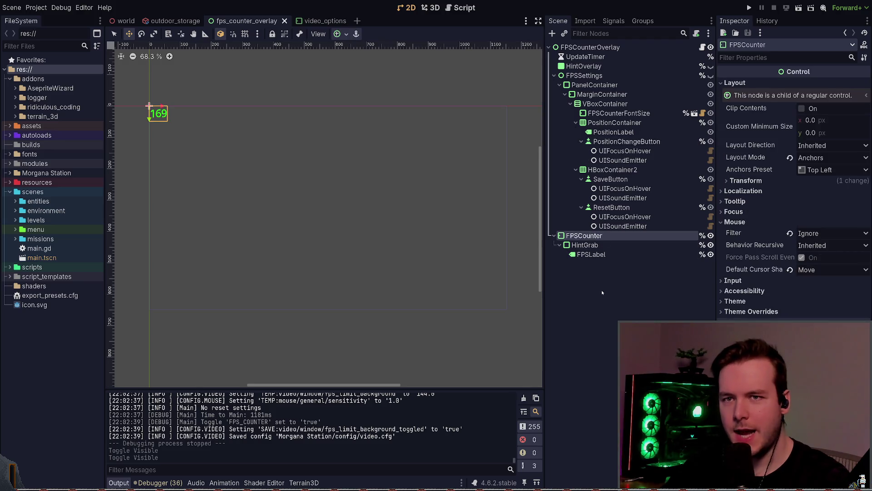
{"action": "left_click", "coordinate": [614, 57]}
{"action": "left_click", "coordinate": [613, 47]}
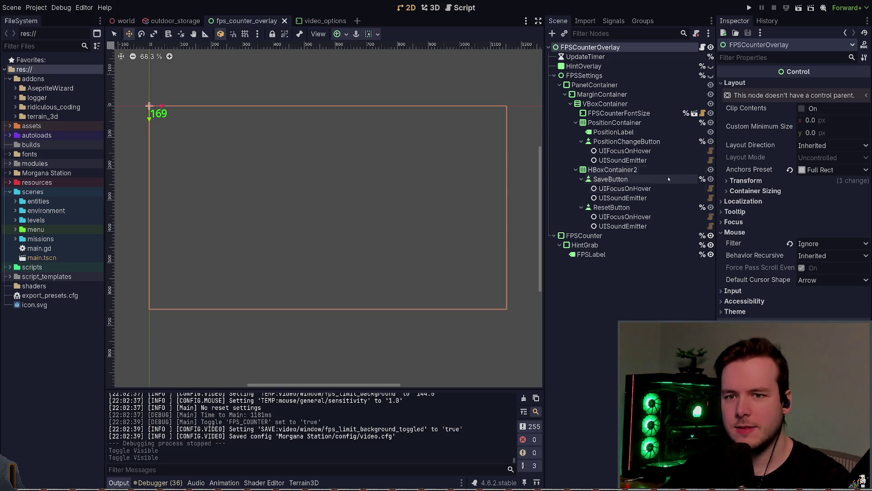
{"action": "key", "text": "F5"}
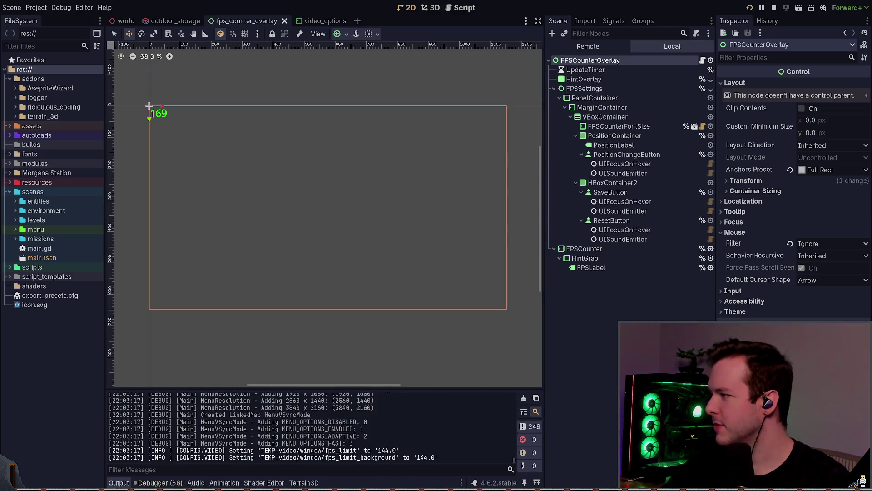
{"action": "key", "text": "F3"}
{"action": "key", "text": "F3"}
{"action": "key", "text": "F3"}
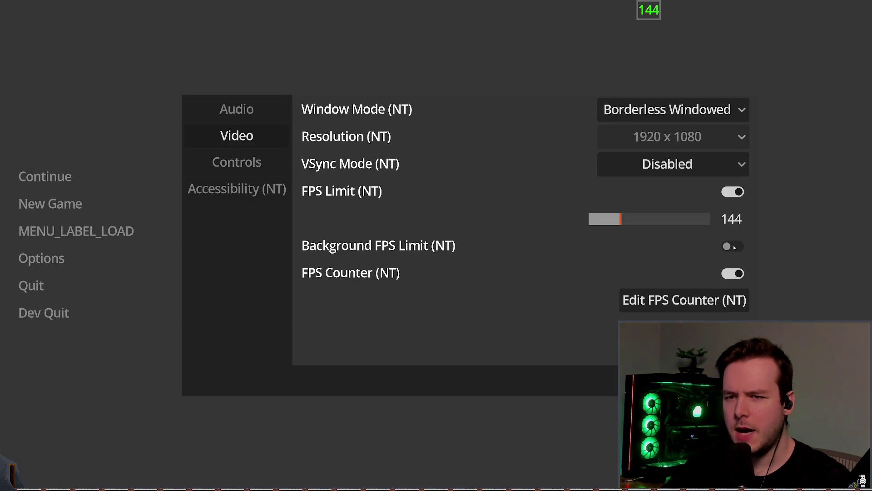
Step: Switch the game's FPS Limit off and back on, then Dev Quit to the editor
{"action": "left_click", "coordinate": [732, 193]}
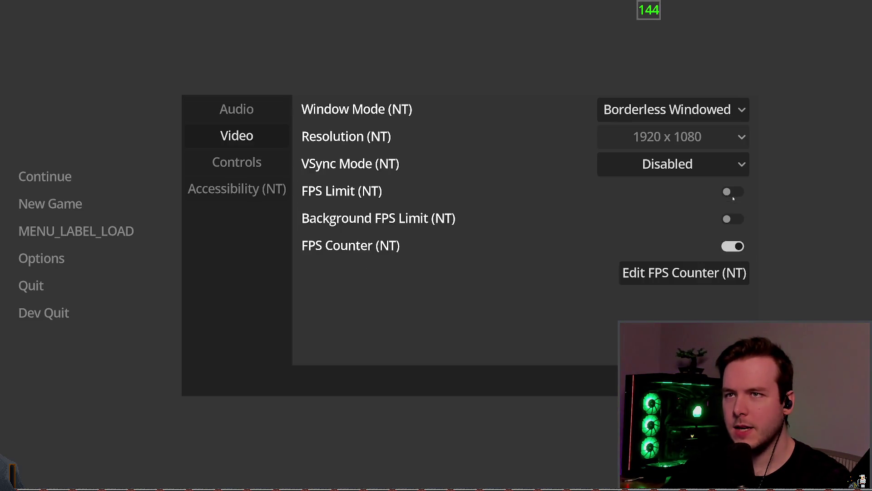
{"action": "left_click", "coordinate": [733, 193]}
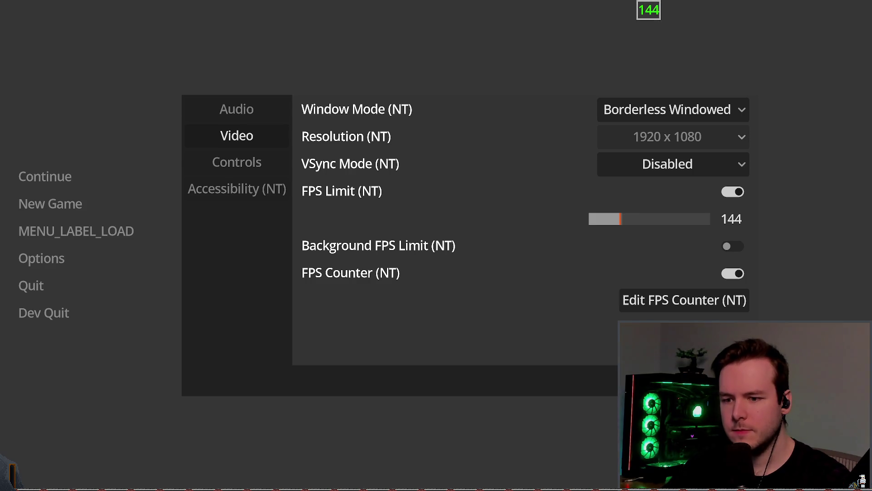
{"action": "left_click", "coordinate": [390, 376]}
{"action": "left_click", "coordinate": [54, 313]}
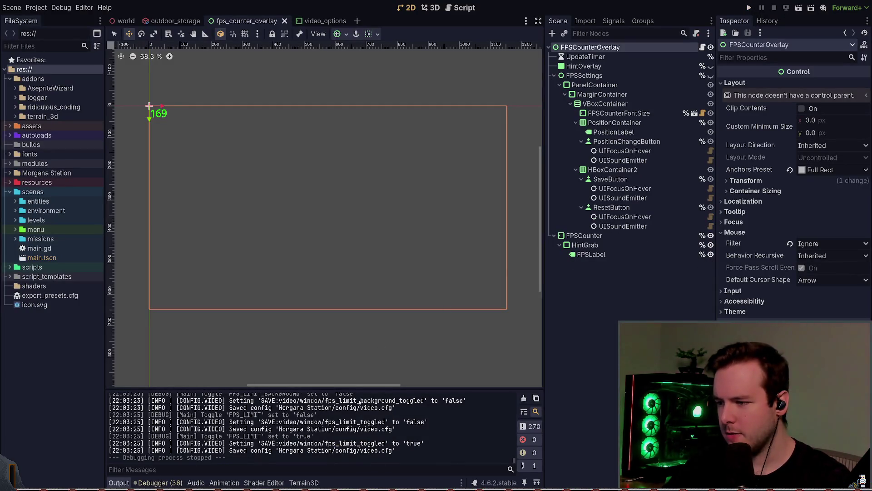
Step: Rerun the project and select the config SAVE lines in the Output log
{"action": "double_click", "coordinate": [351, 422]}
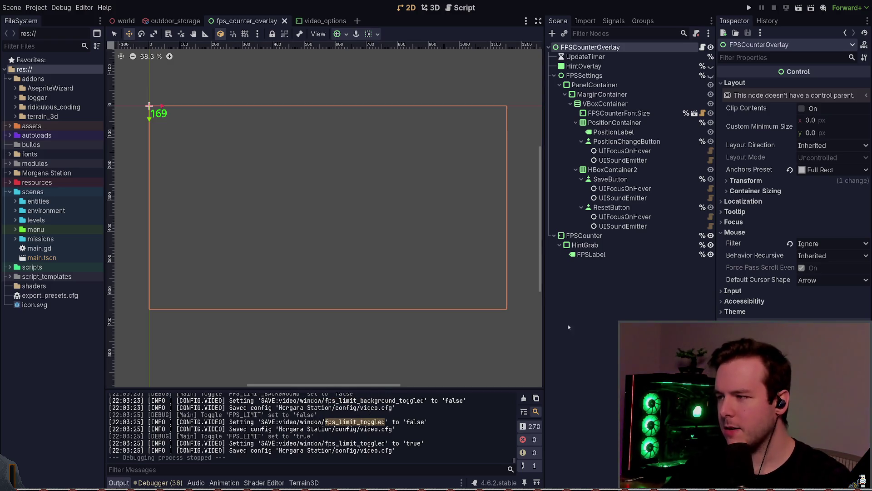
{"action": "left_click", "coordinate": [586, 326]}
{"action": "left_click", "coordinate": [346, 430]}
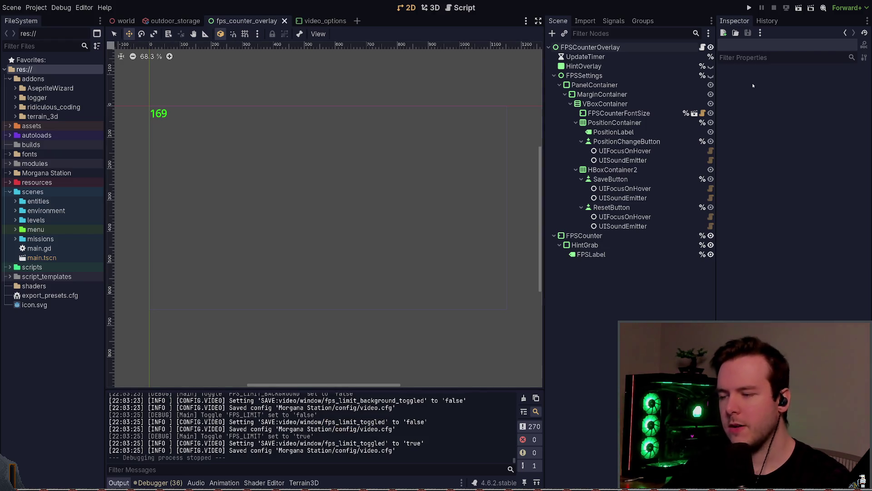
{"action": "left_click", "coordinate": [749, 8]}
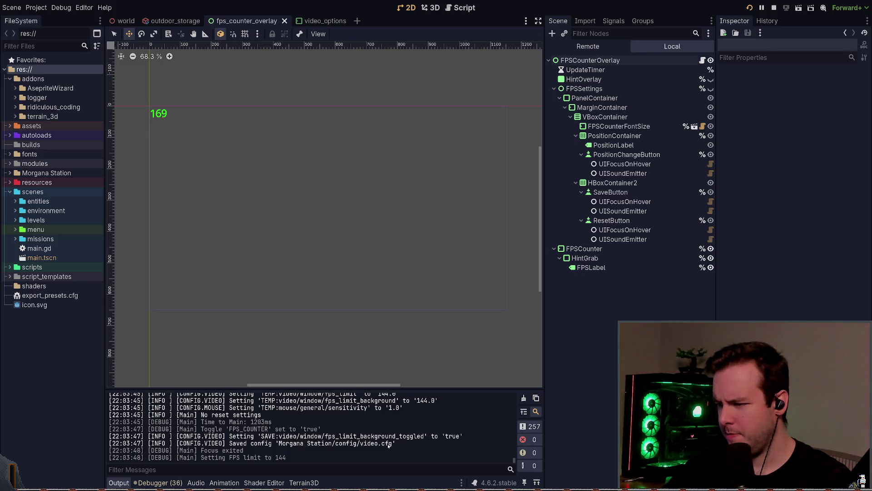
{"action": "mouse_move", "coordinate": [230, 436]}
{"action": "left_mouse_down"}
{"action": "mouse_move", "coordinate": [432, 436]}
{"action": "mouse_move", "coordinate": [396, 443]}
{"action": "left_mouse_up"}
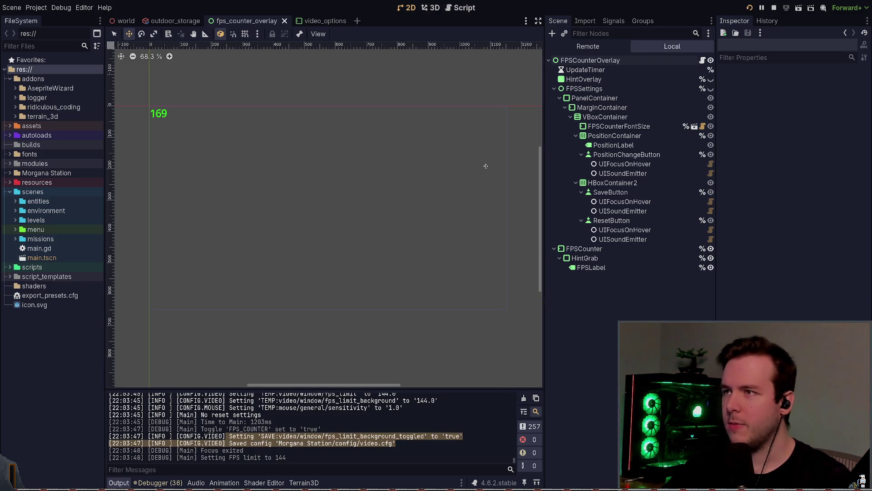
Step: Open the fps_counter_overlay.gd script from the scene and bring video_options.gd in Neovim forward
{"action": "left_click", "coordinate": [326, 20]}
{"action": "left_click", "coordinate": [245, 20]}
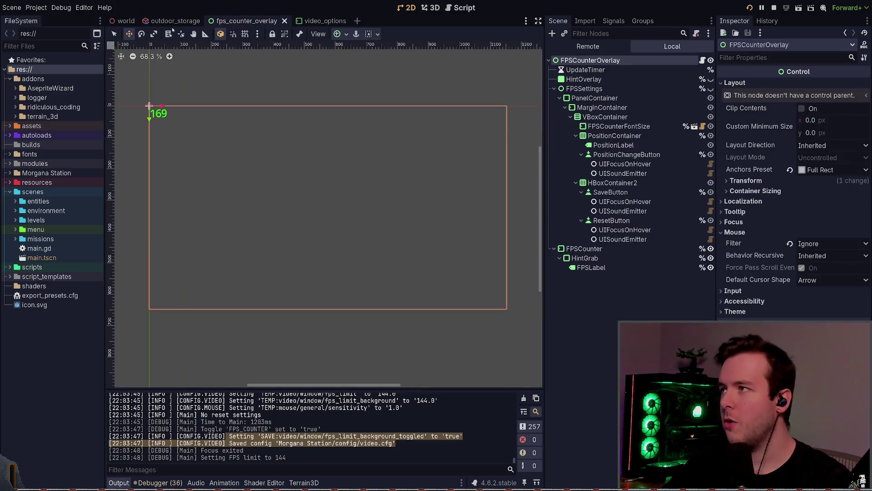
{"action": "left_click", "coordinate": [703, 60]}
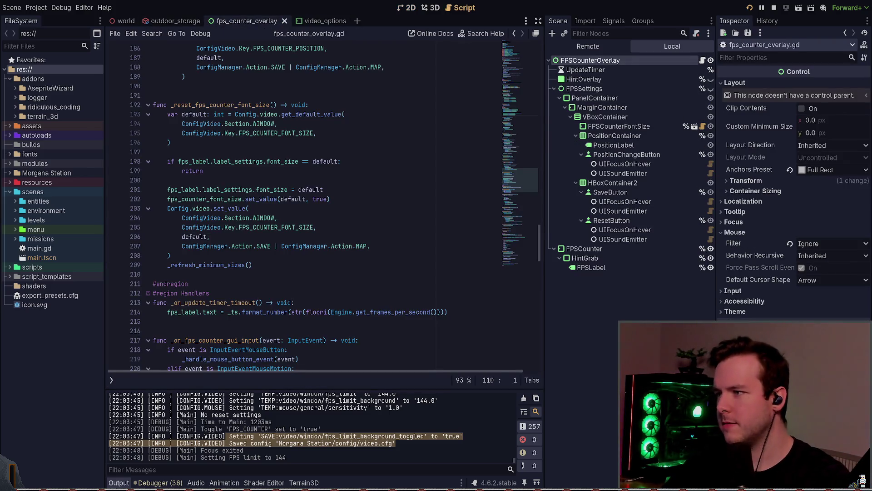
{"action": "key", "text": "alt+Tab"}
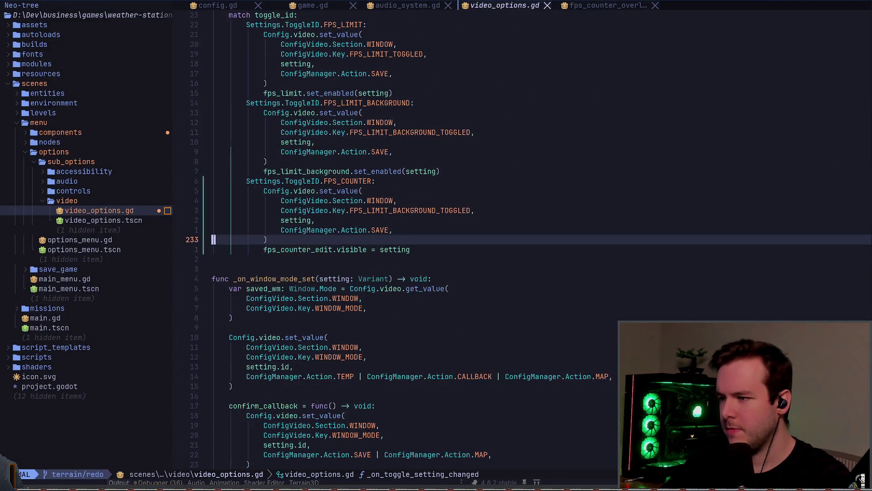
Step: On line 230, change the saved key to FPS_COUNTER_TOGGLED using completion
{"action": "key", "text": "k"}
{"action": "key", "text": "w"}
{"action": "key", "text": "w"}
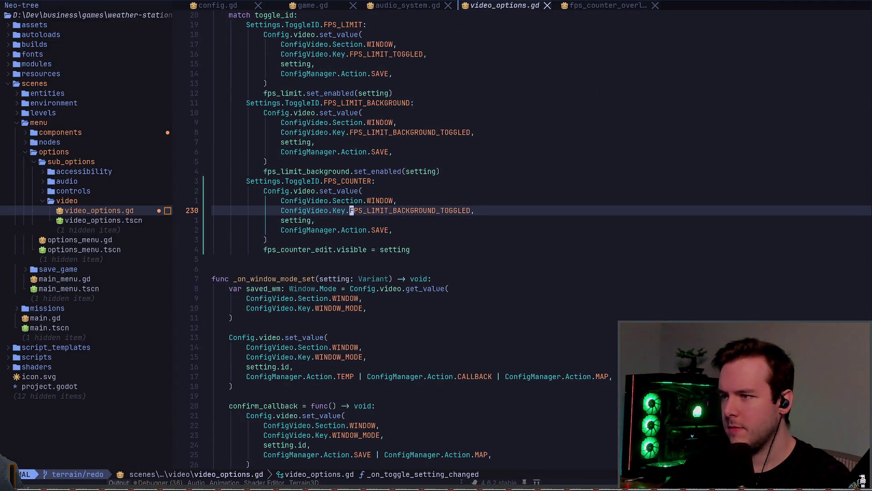
{"action": "type", "text": "cwFPS_,"}
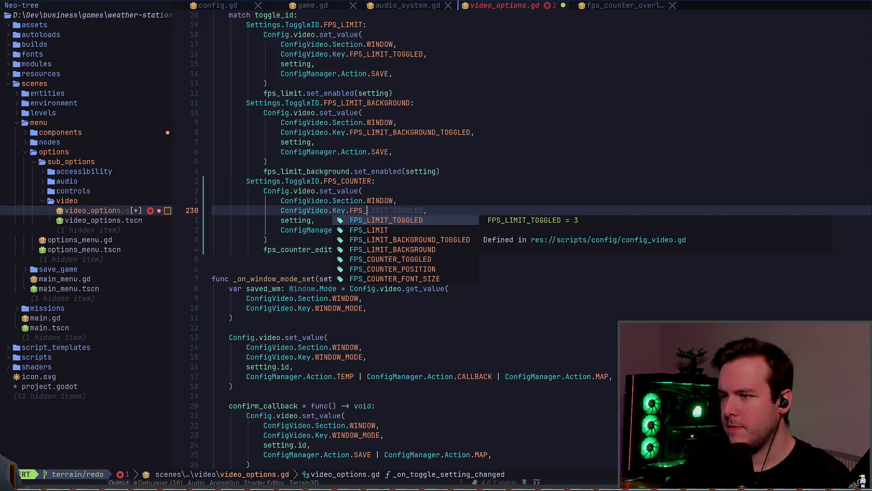
{"action": "key", "text": "Down"}
{"action": "key", "text": "Down"}
{"action": "key", "text": "Down"}
{"action": "key", "text": "Escape"}
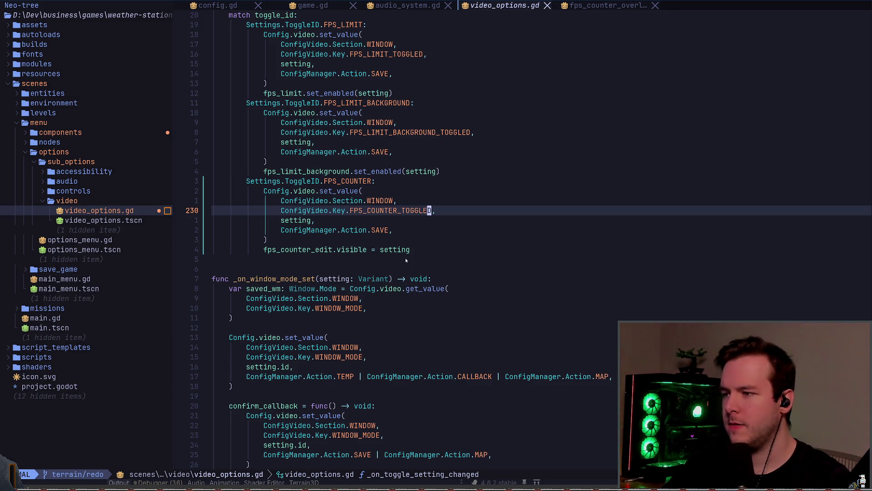
Step: Comment out line 234 with gcc, then uncomment it again
{"action": "left_click", "coordinate": [416, 251]}
{"action": "key", "text": "g"}
{"action": "key", "text": "c"}
{"action": "key", "text": "c"}
{"action": "key", "text": "g"}
{"action": "key", "text": "c"}
{"action": "key", "text": "c"}
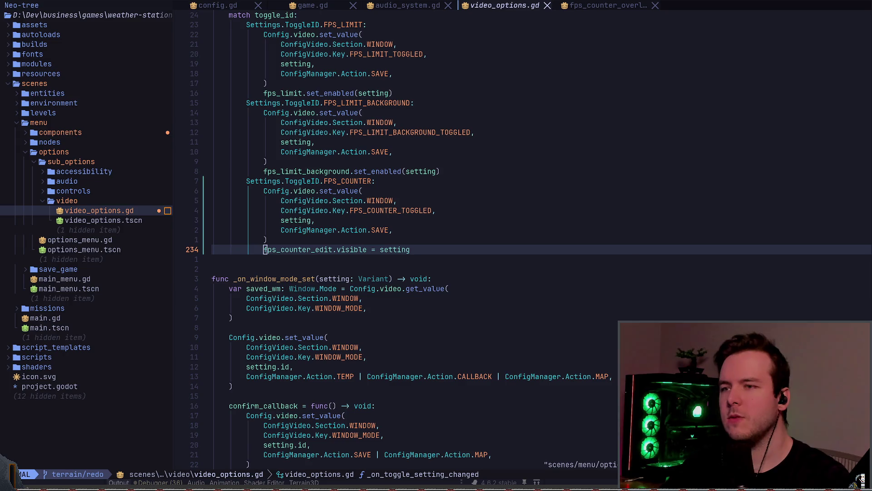
{"action": "key", "text": "alt+Tab"}
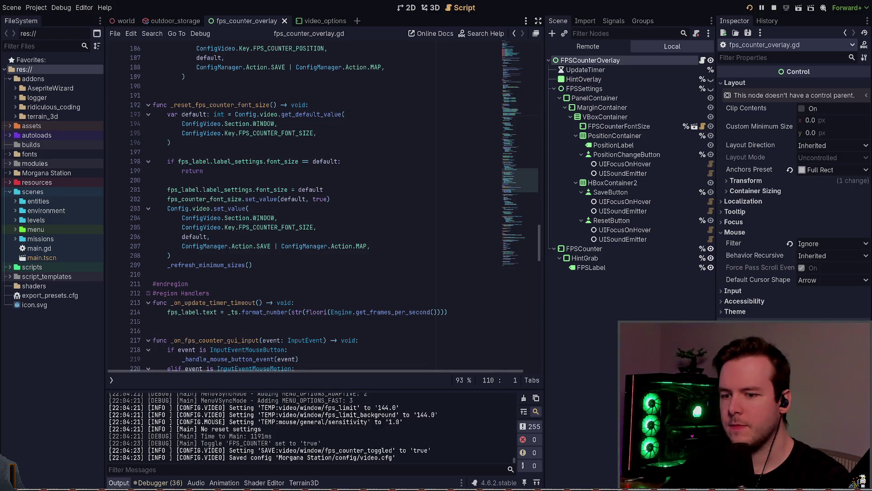
Step: In the running game, step through the FPS Counter option in Video options, then Dev Quit
{"action": "key", "text": "alt+Tab"}
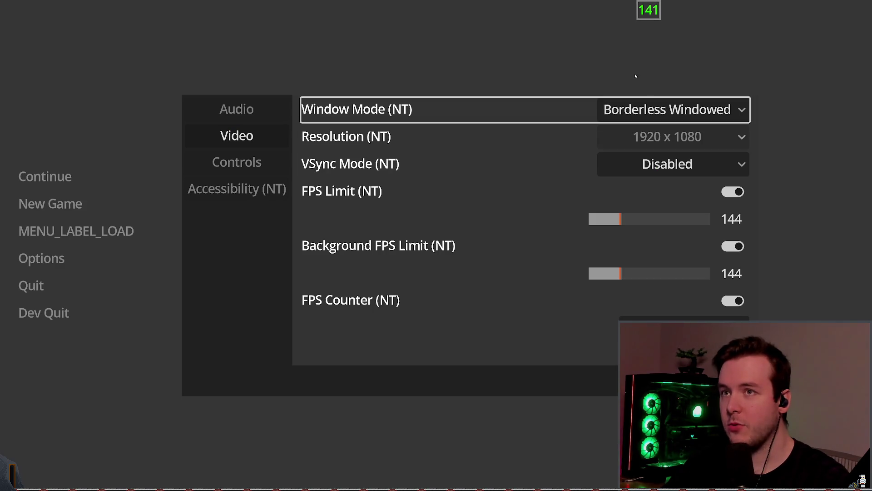
{"action": "key", "text": "Up"}
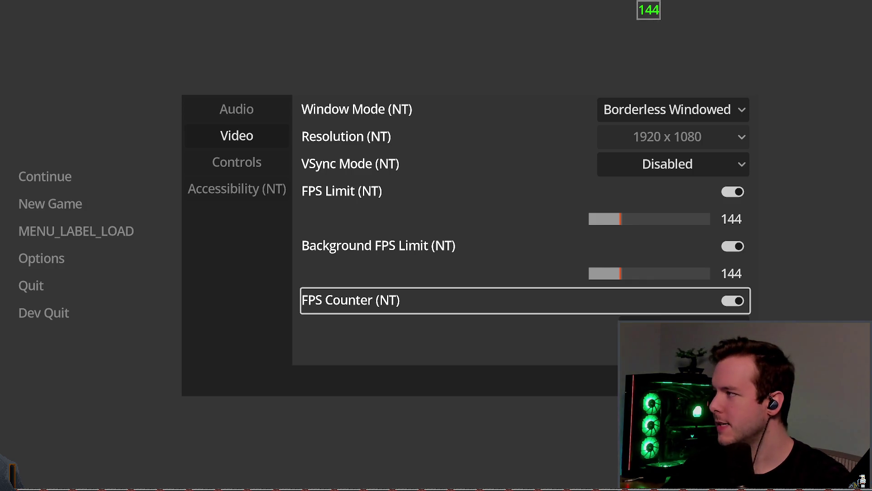
{"action": "key", "text": "Down"}
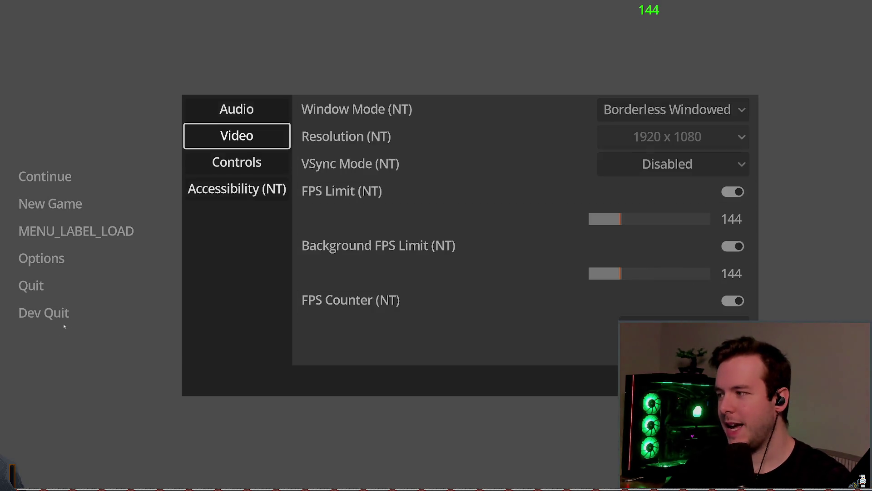
{"action": "key", "text": "Escape"}
{"action": "left_click", "coordinate": [37, 315]}
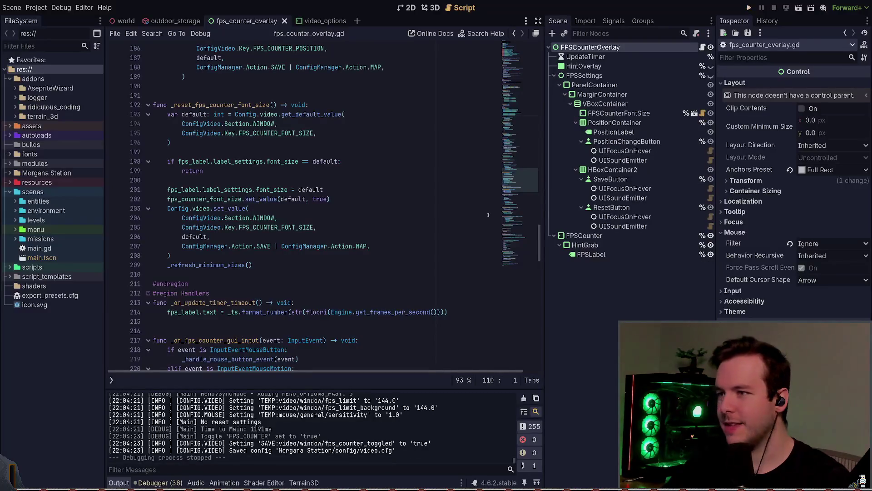
Step: In the 2D view, collapse the settings button nodes and inspect PositionChangeButton and FPSSettings
{"action": "left_click", "coordinate": [406, 7]}
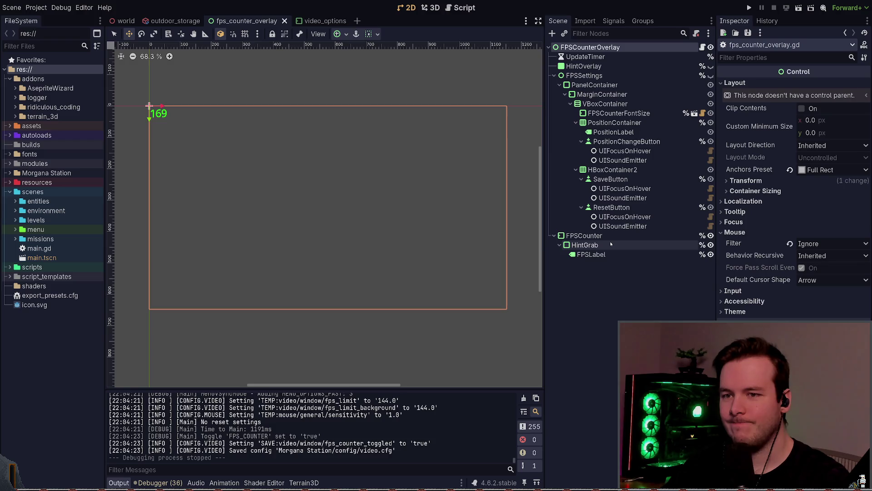
{"action": "left_click", "coordinate": [581, 179]}
{"action": "left_click", "coordinate": [618, 198]}
{"action": "left_click", "coordinate": [582, 188]}
{"action": "left_click", "coordinate": [581, 141]}
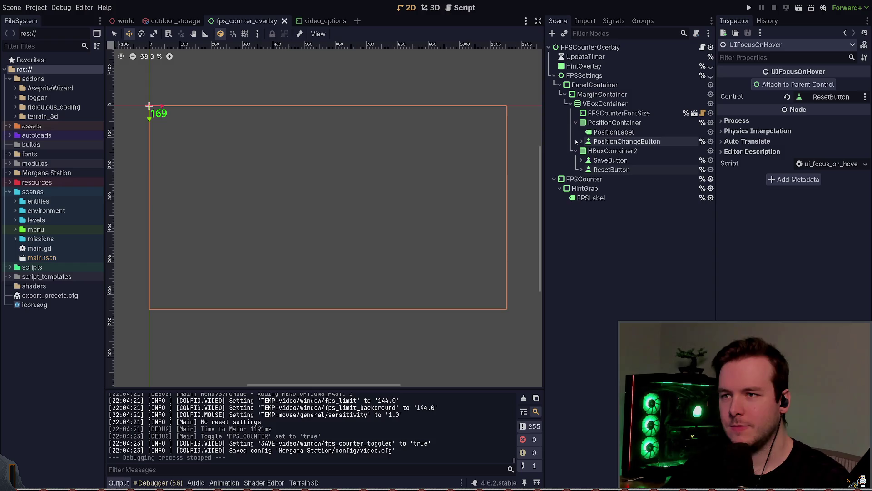
{"action": "left_click", "coordinate": [590, 142]}
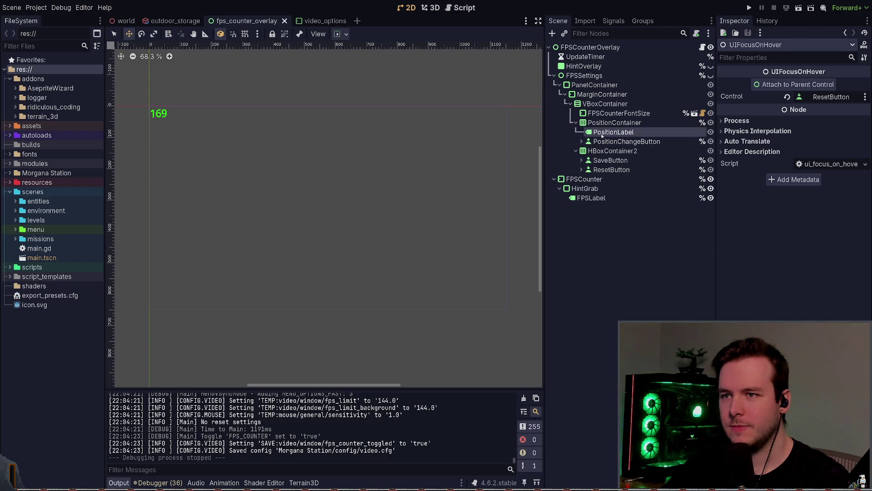
{"action": "left_click", "coordinate": [600, 220]}
{"action": "left_click", "coordinate": [586, 75]}
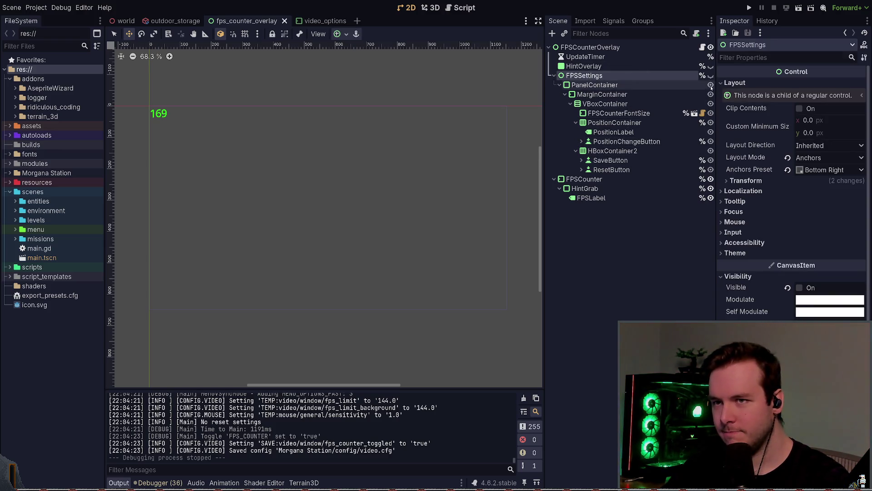
Step: Open FPSCounterOverlay's fps_counter_overlay.gd script in Neovim at _load_toggled
{"action": "left_click", "coordinate": [702, 47]}
{"action": "scroll", "coordinate": [346, 192], "scroll_direction": "up", "scroll_amount": 2}
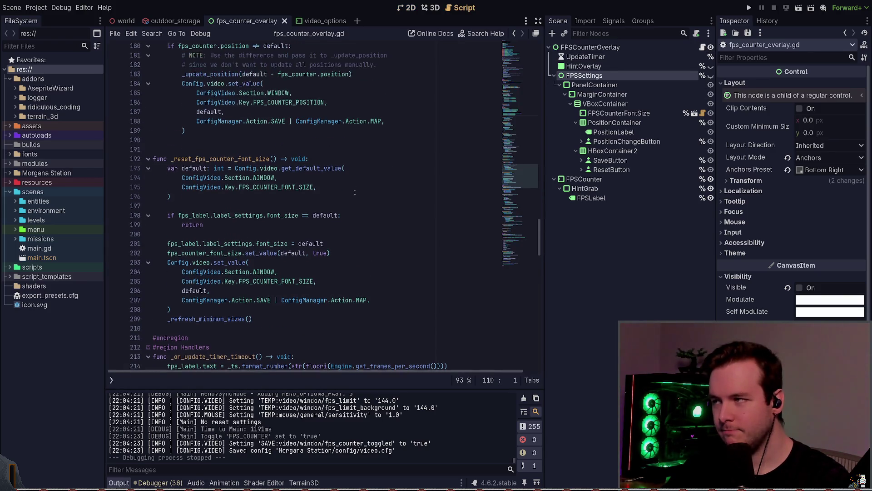
{"action": "scroll", "coordinate": [347, 192], "scroll_direction": "up", "scroll_amount": 3}
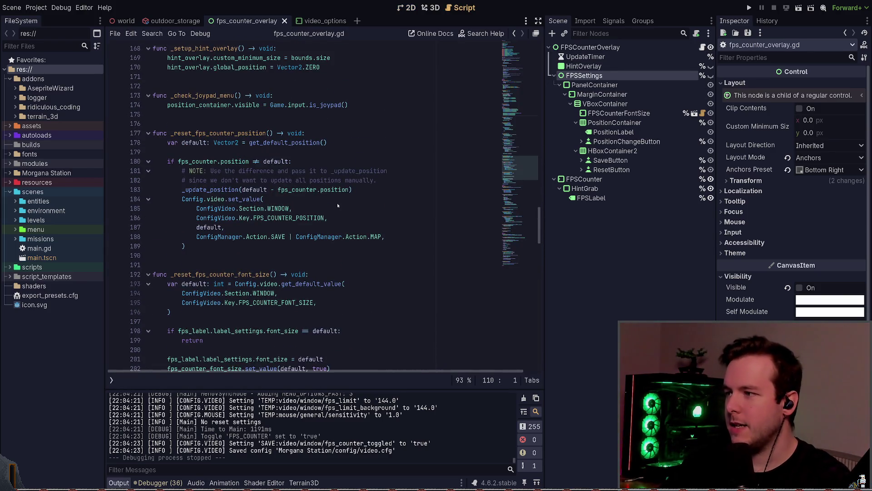
{"action": "key", "text": "alt+Tab"}
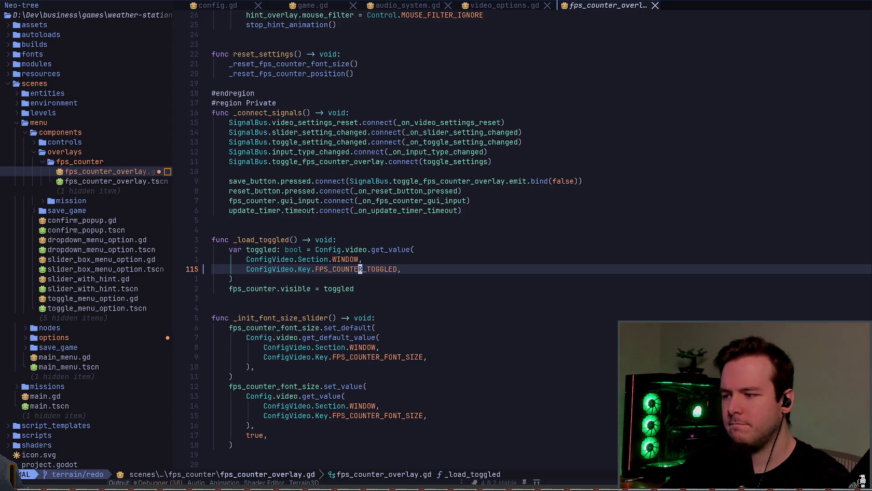
{"action": "scroll", "coordinate": [529, 239], "scroll_direction": "down", "scroll_amount": 1}
{"action": "key", "text": "ctrl+d"}
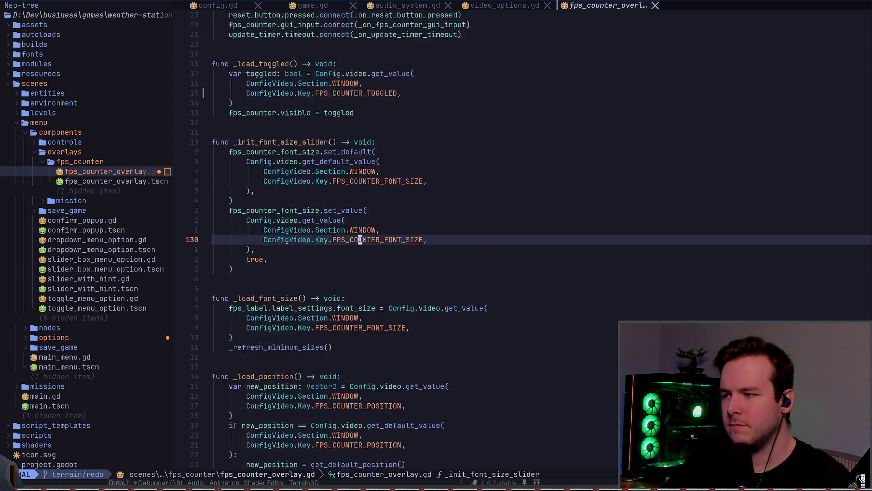
{"action": "key", "text": "ctrl+d"}
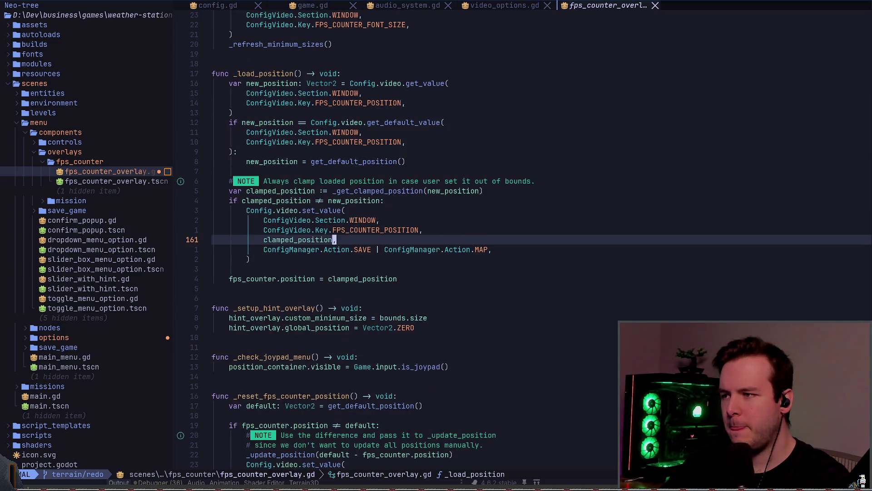
{"action": "key", "text": "ctrl+d"}
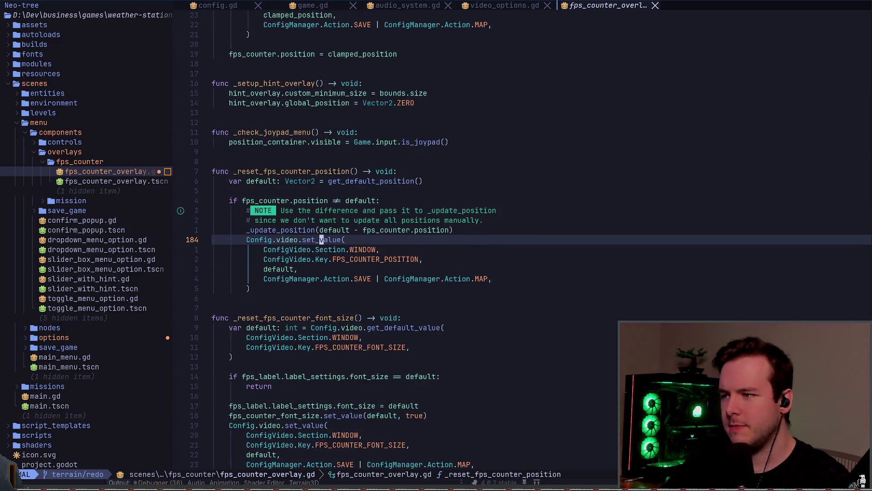
{"action": "key", "text": "ctrl+d"}
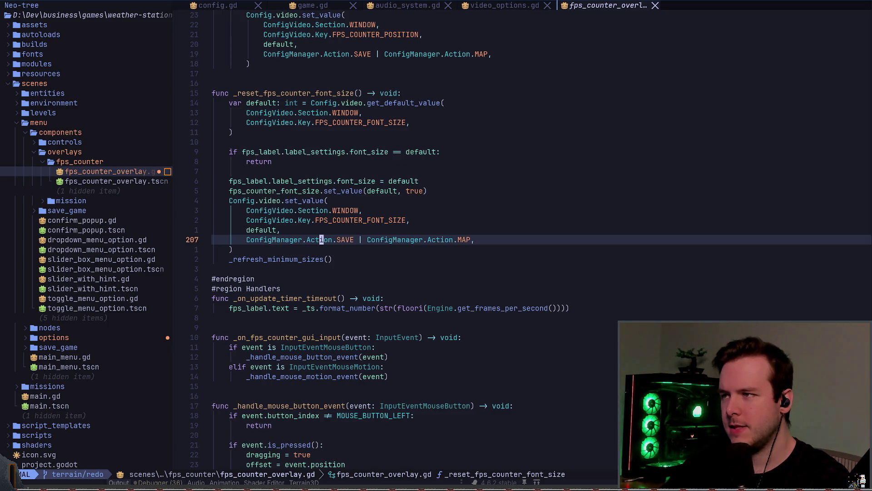
{"action": "key", "text": "ctrl+d"}
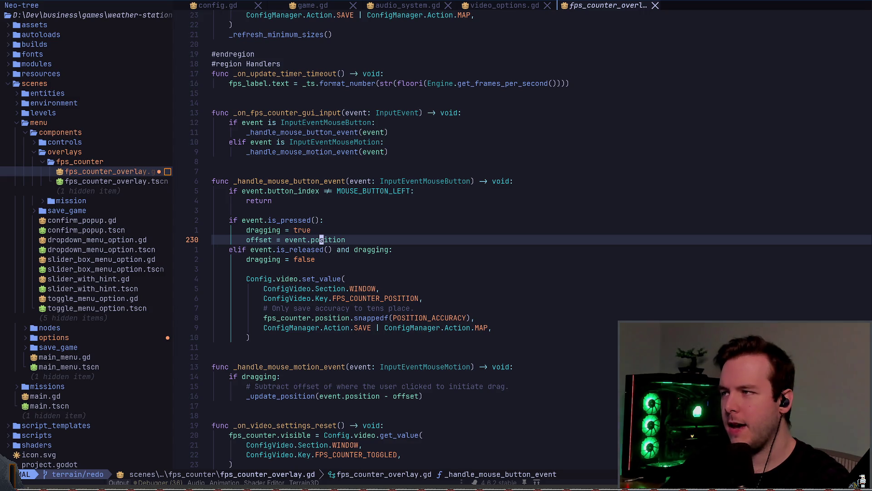
{"action": "key", "text": "k"}
{"action": "key", "text": "k"}
{"action": "key", "text": "k"}
{"action": "key", "text": "shift+v"}
{"action": "key", "text": "k"}
{"action": "key", "text": "k"}
{"action": "key", "text": "k"}
{"action": "key", "text": "k"}
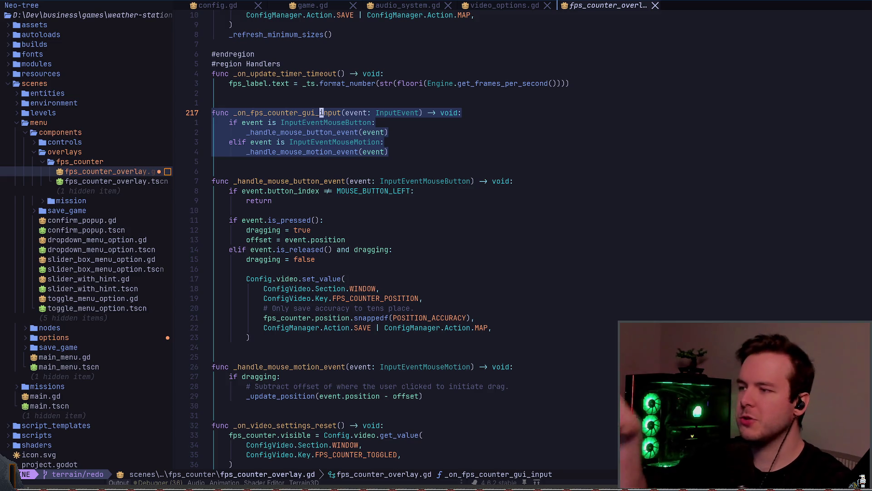
{"action": "key", "text": "y"}
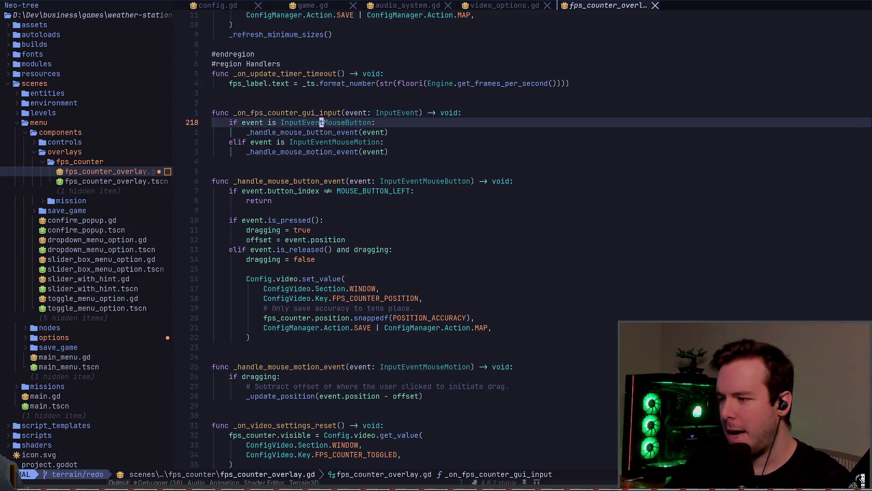
{"action": "key", "text": "j"}
{"action": "key", "text": "j"}
{"action": "key", "text": "j"}
{"action": "key", "text": "p"}
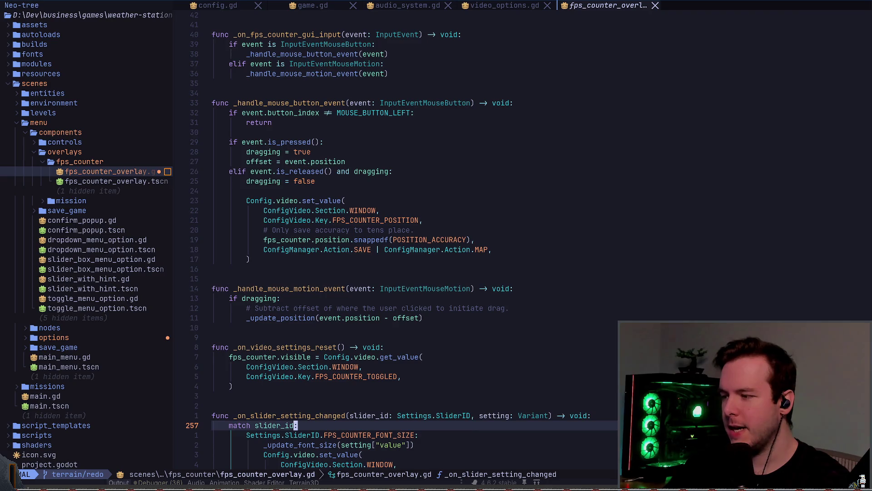
{"action": "key", "text": "u"}
{"action": "key", "text": "k"}
{"action": "key", "text": "j"}
{"action": "key", "text": "j"}
{"action": "key", "text": "j"}
{"action": "key", "text": "j"}
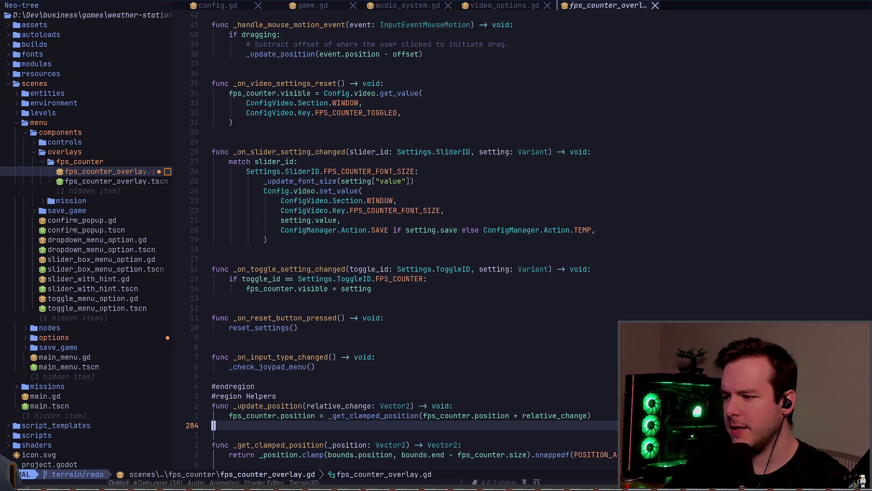
{"action": "type", "text": "/input"}
{"action": "key", "text": "Return"}
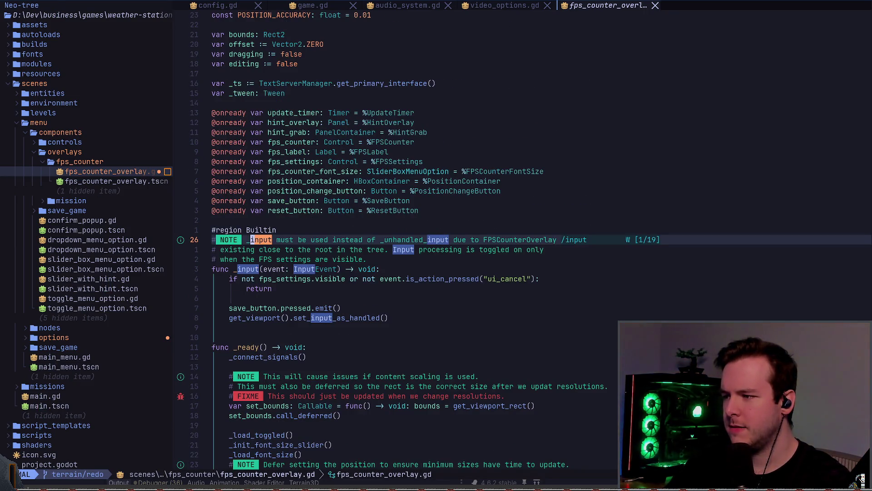
Step: Step through the input matches: set_process_input, the gui_input connection and its handler
{"action": "key", "text": "n"}
{"action": "key", "text": "n"}
{"action": "key", "text": "n"}
{"action": "key", "text": "n"}
{"action": "key", "text": "n"}
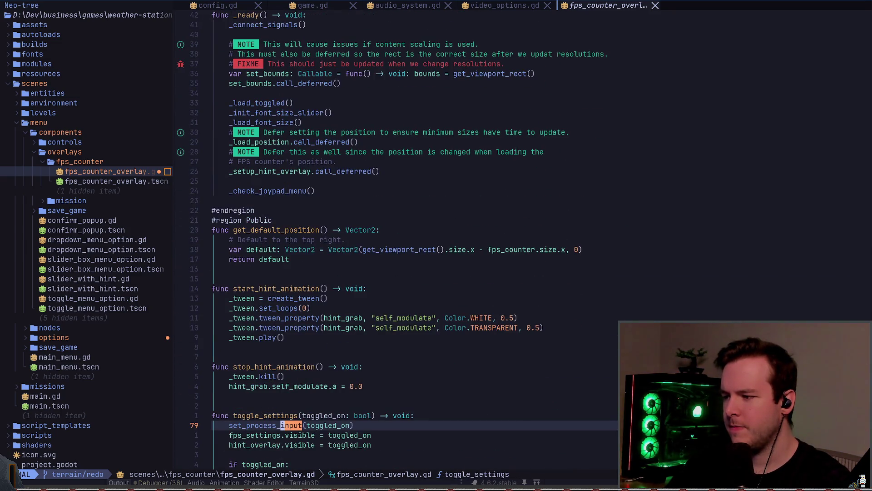
{"action": "key", "text": "z"}
{"action": "key", "text": "z"}
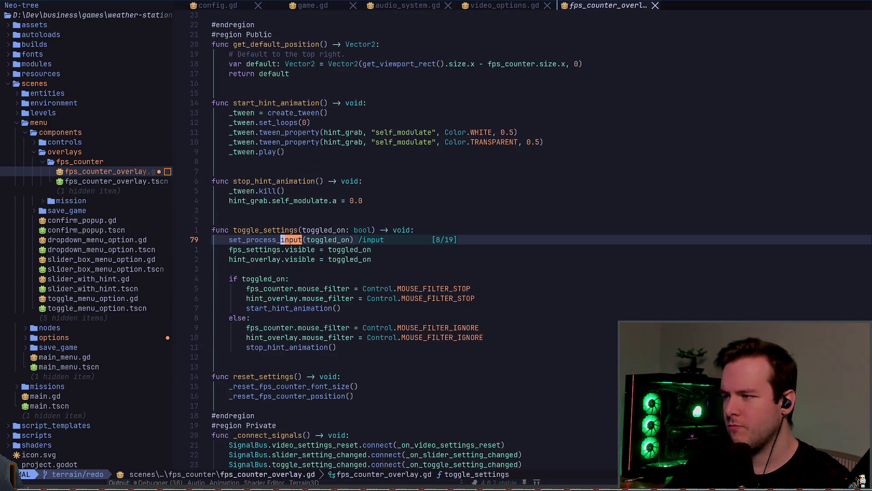
{"action": "key", "text": "n"}
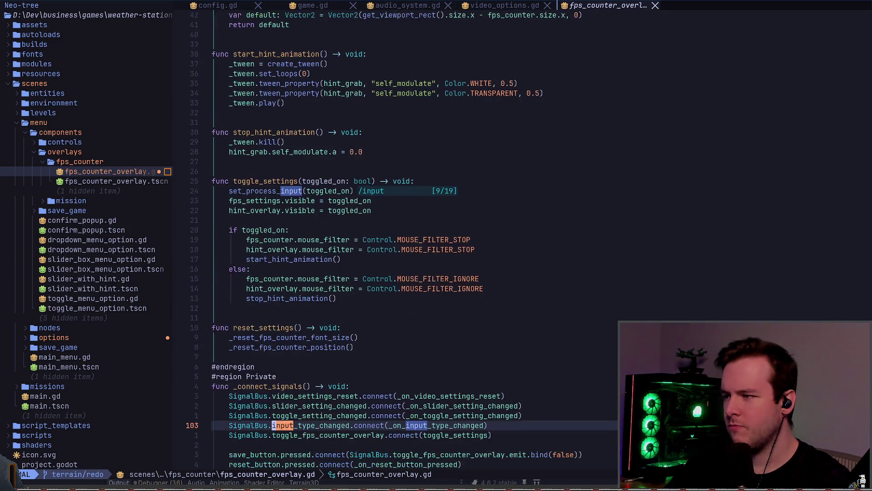
{"action": "key", "text": "z"}
{"action": "key", "text": "z"}
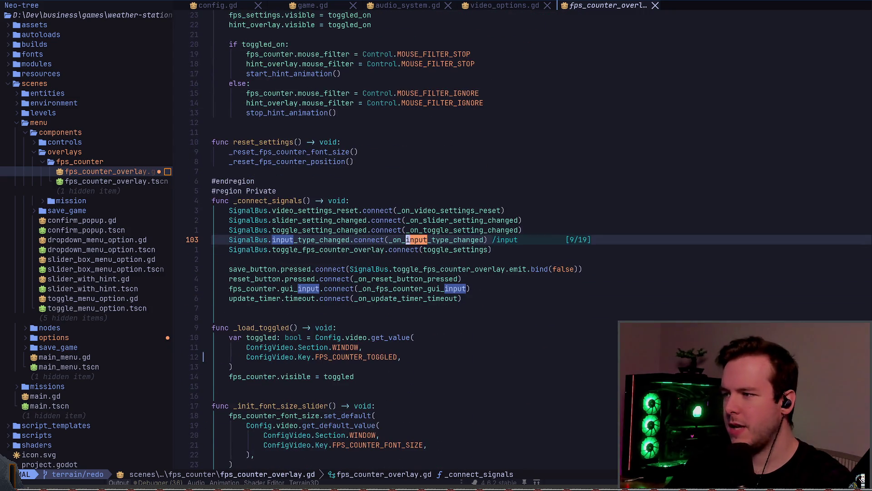
{"action": "key", "text": "n"}
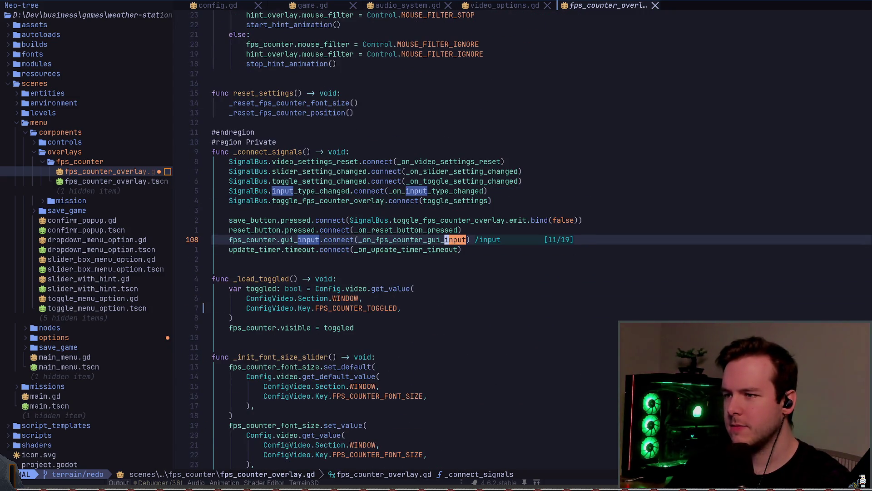
{"action": "key", "text": "n"}
{"action": "key", "text": "n"}
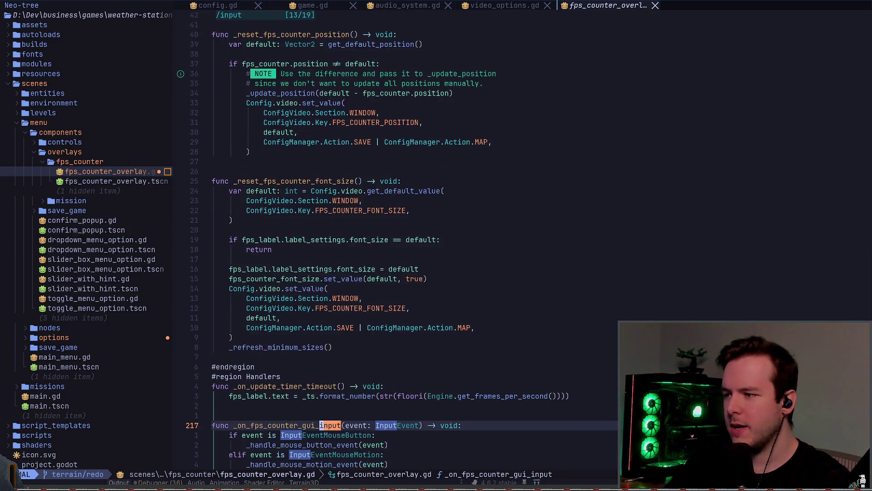
{"action": "key", "text": "n"}
{"action": "key", "text": "n"}
{"action": "key", "text": "n"}
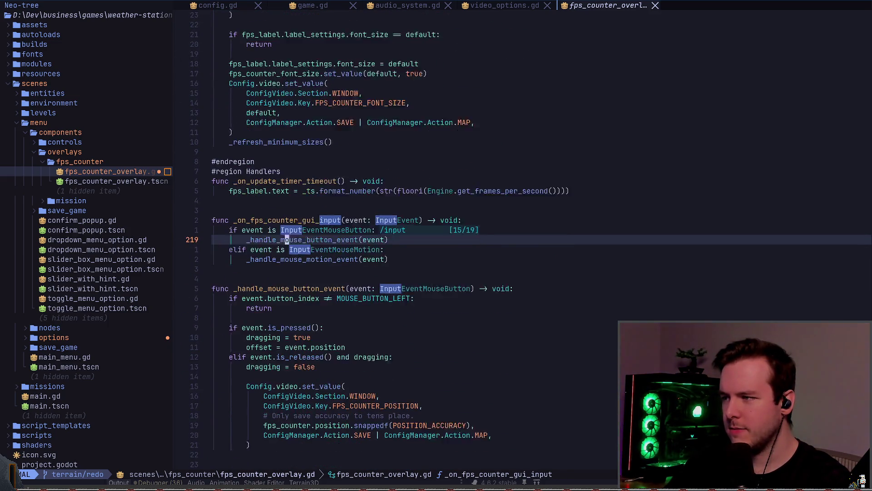
Step: Go through the remaining input matches, then quit Neovim with :q
{"action": "key", "text": "n"}
{"action": "key", "text": "n"}
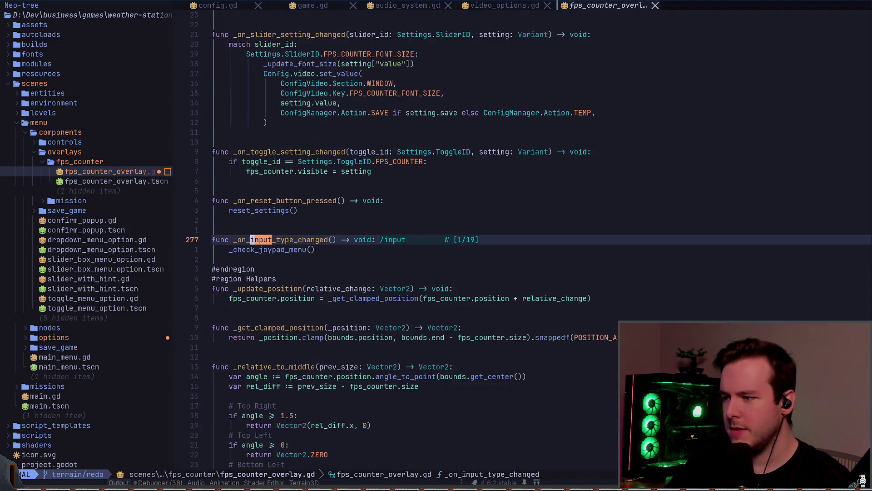
{"action": "key", "text": "ctrl+o"}
{"action": "key", "text": "ctrl+o"}
{"action": "type", "text": ":q"}
{"action": "key", "text": "Return"}
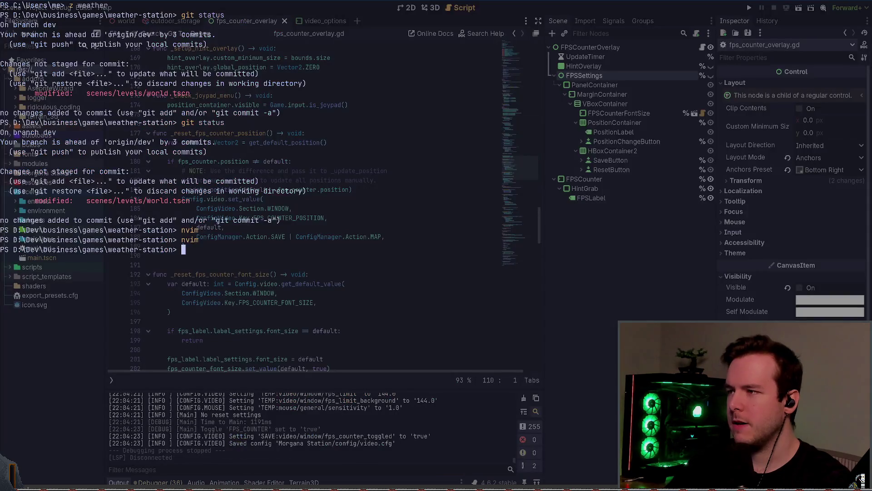
Step: Launch Neovim restoring the previous session and close the buffers no longer needed
{"action": "type", "text": "nvim"}
{"action": "key", "text": "Return"}
{"action": "key", "text": "s"}
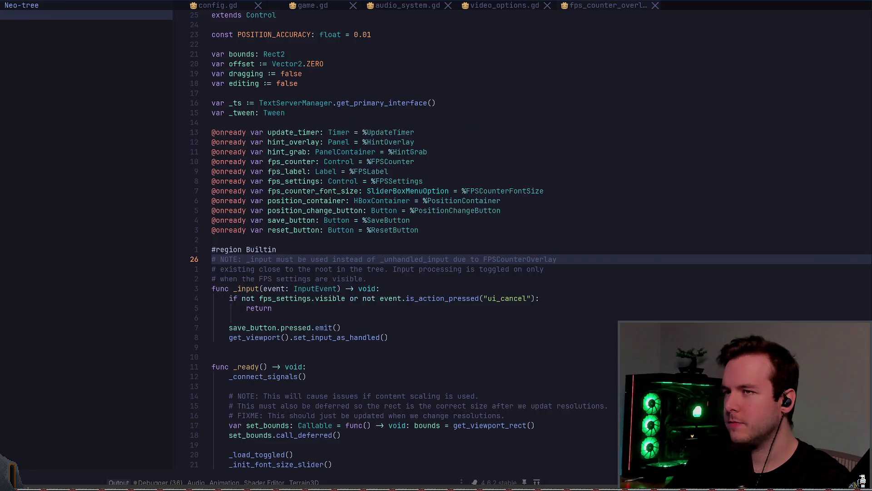
{"action": "key", "text": "space"}
{"action": "key", "text": "b"}
{"action": "key", "text": "d"}
{"action": "key", "text": "ctrl+o"}
{"action": "key", "text": "ctrl+o"}
{"action": "key", "text": "ctrl+o"}
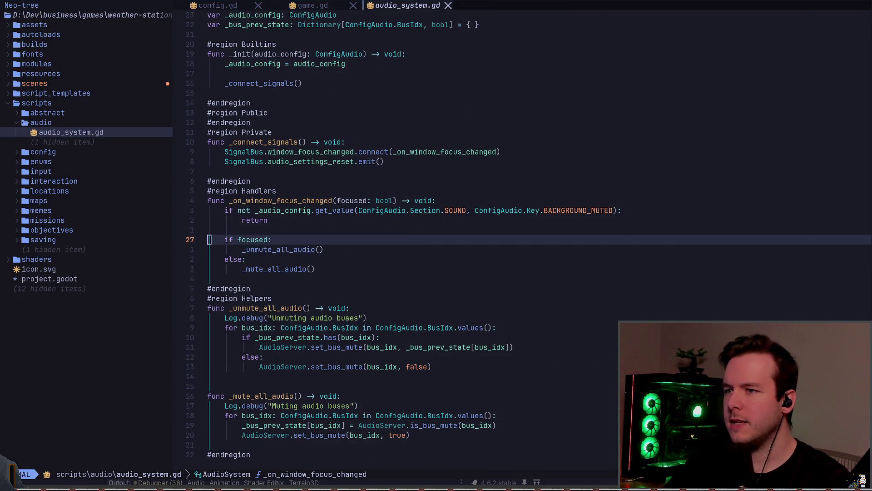
{"action": "key", "text": "alt+Tab"}
{"action": "key", "text": "ctrl+F1"}
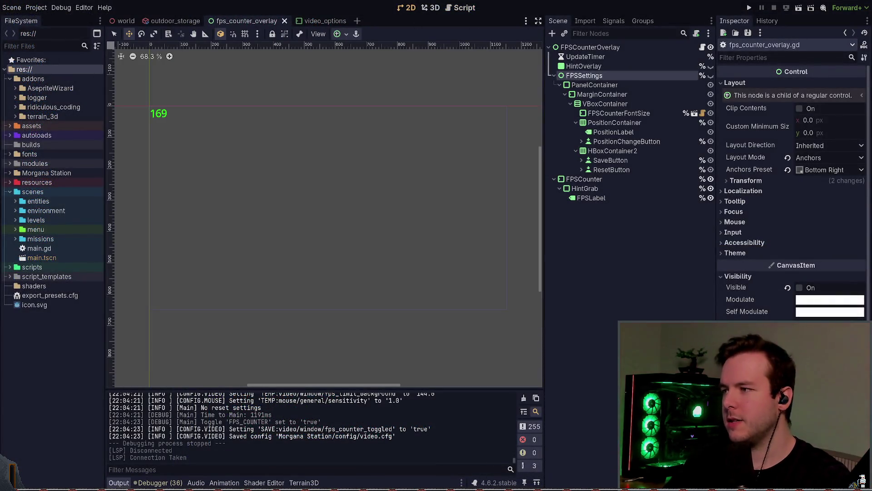
{"action": "key", "text": "alt+Tab"}
Step: In lazygit, review the video_options.gd diff and the dev and terrain/redo branches, then exit
{"action": "key", "text": "space"}
{"action": "key", "text": "g"}
{"action": "key", "text": "g"}
{"action": "key", "text": "Down"}
{"action": "key", "text": "Down"}
{"action": "key", "text": "Down"}
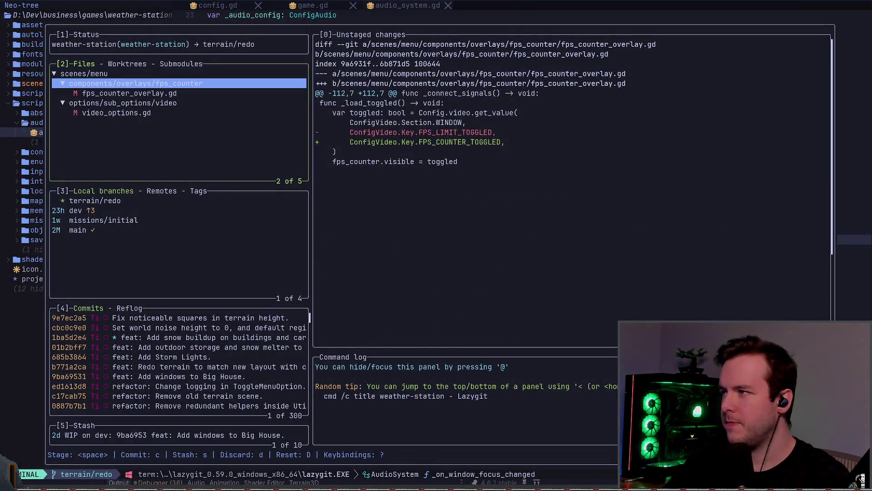
{"action": "key", "text": "l"}
{"action": "key", "text": "Down"}
{"action": "key", "text": "Up"}
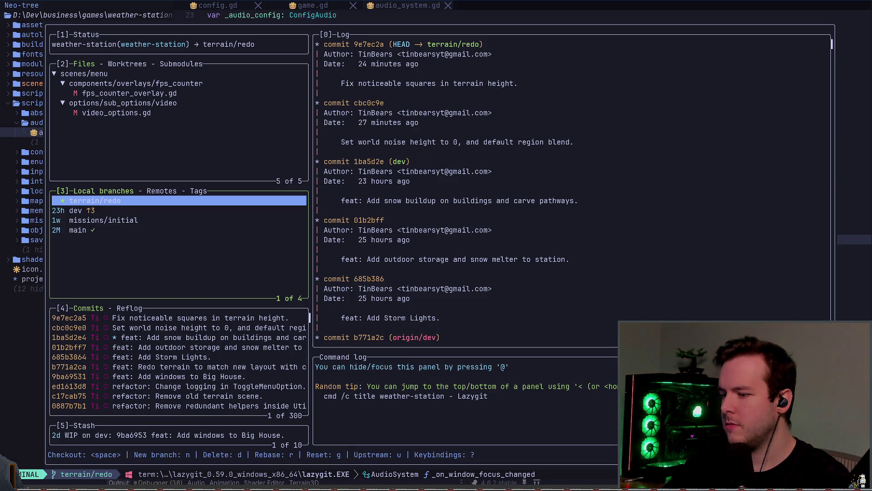
{"action": "type", "text": "q"}
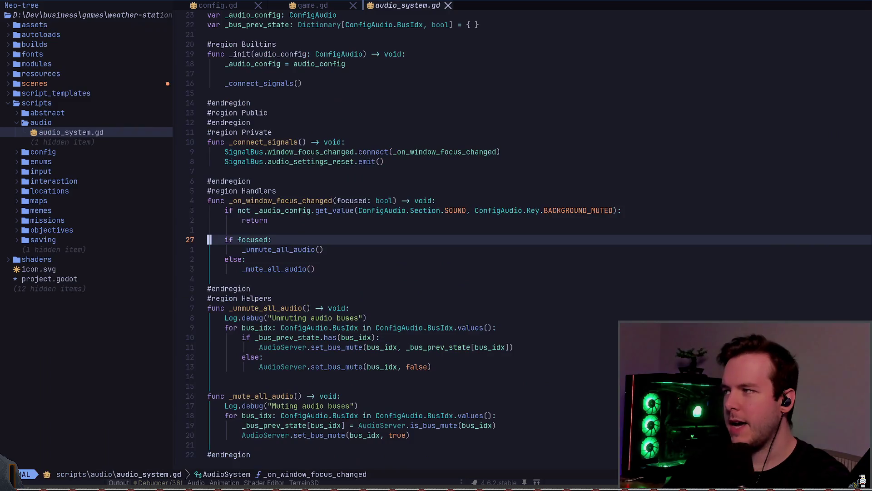
{"action": "type", "text": ":q"}
{"action": "key", "text": "Return"}
{"action": "type", "text": "git stash "}
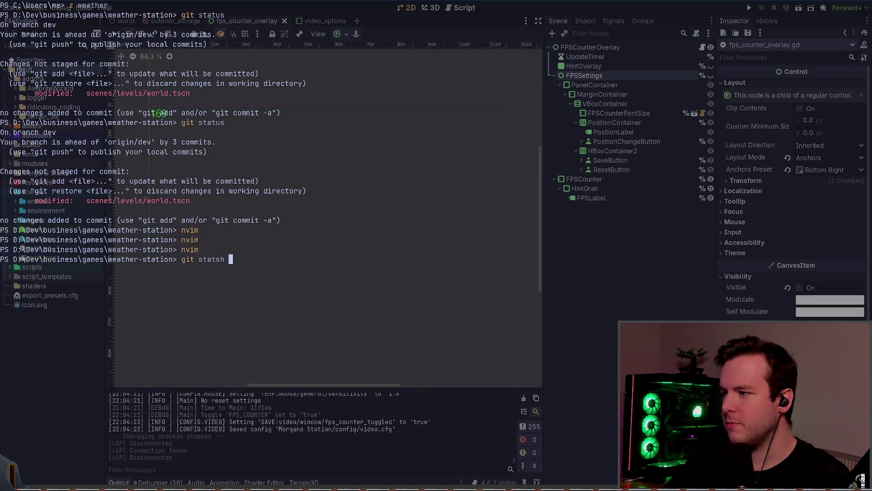
{"action": "type", "text": "list"}
Step: List the stashes, then stash the uncommitted terrain/redo changes with git stash push
{"action": "key", "text": "Return"}
{"action": "type", "text": "git"}
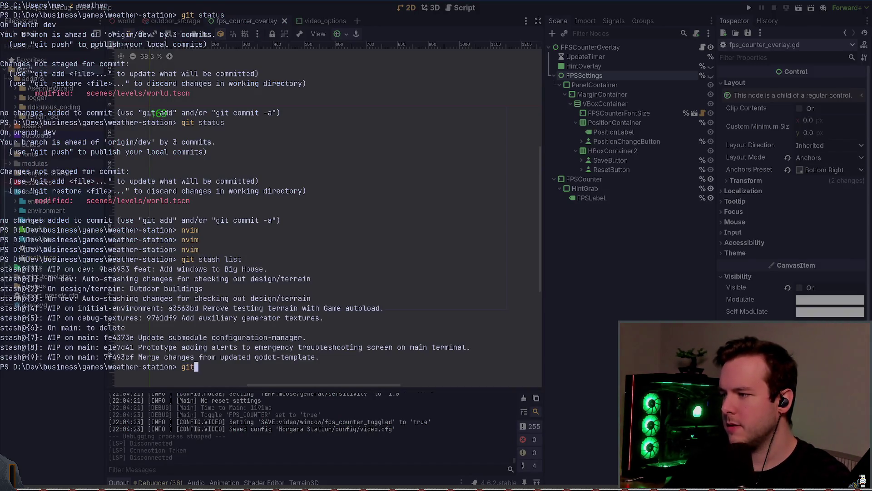
{"action": "type", "text": " stath"}
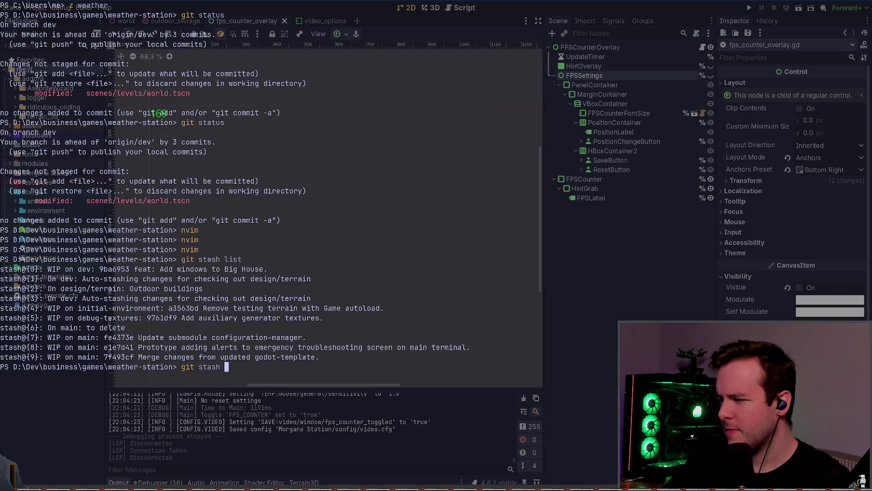
{"action": "type", "text": "push"}
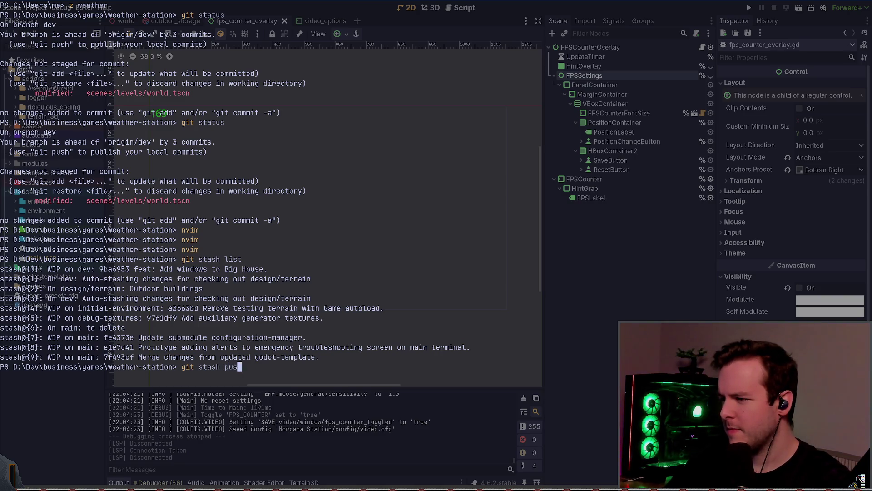
{"action": "key", "text": "Return"}
Step: Confirm a clean working tree with git status, then launch Neovim
{"action": "type", "text": "git status"}
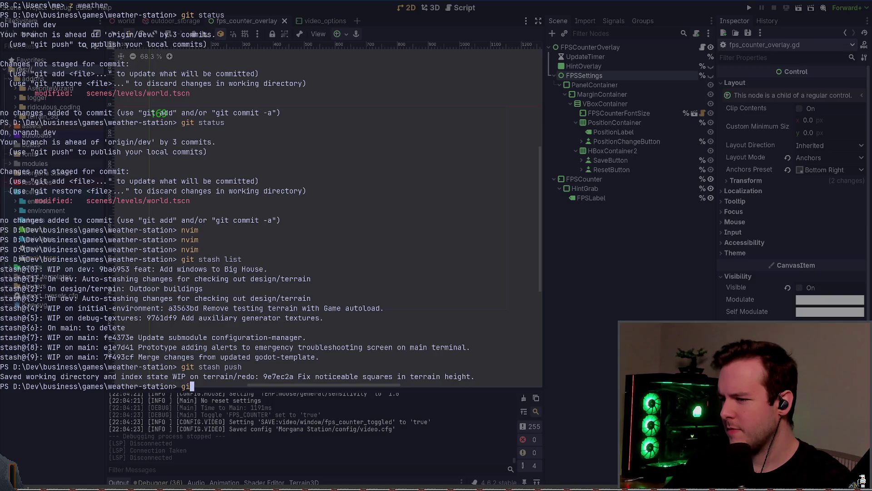
{"action": "key", "text": "Return"}
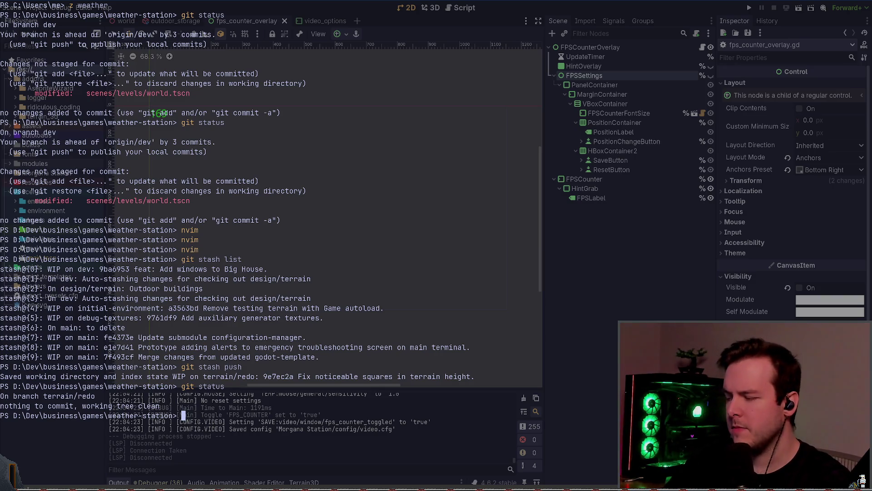
{"action": "type", "text": "nvim"}
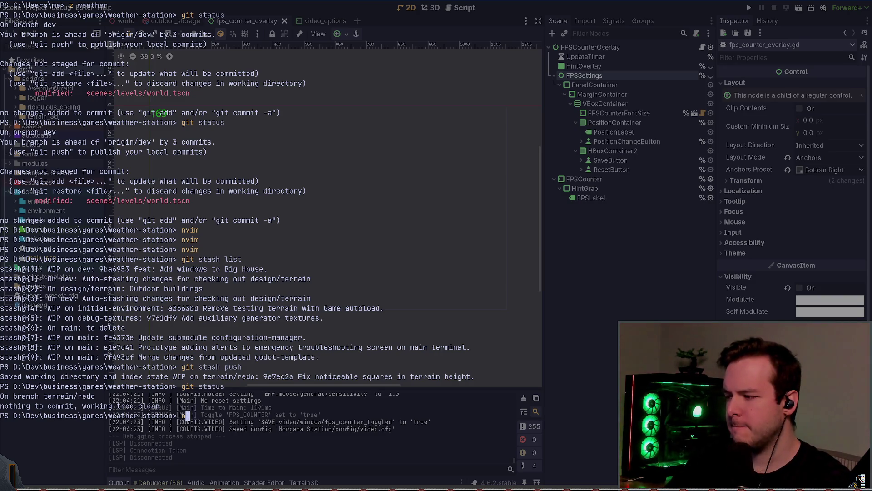
{"action": "key", "text": "Return"}
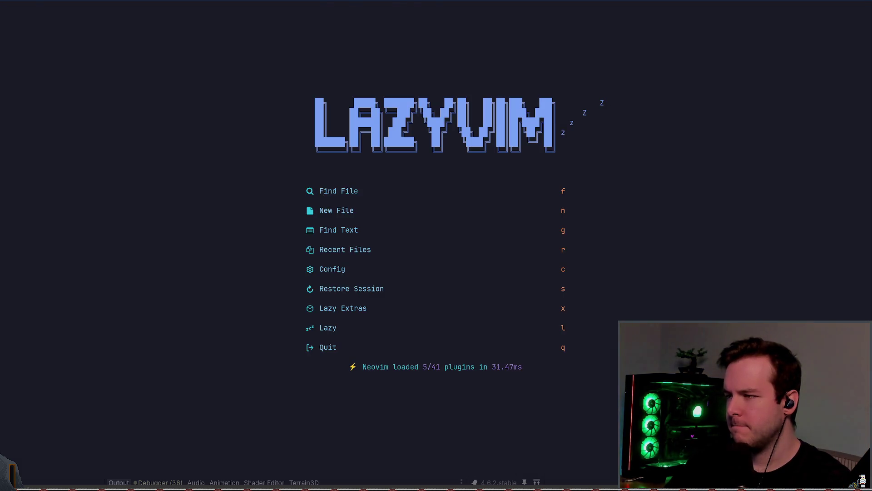
Step: Restore the Neovim session, open lazygit, and check out the dev branch
{"action": "key", "text": "s"}
{"action": "key", "text": "space"}
{"action": "key", "text": "g"}
{"action": "key", "text": "g"}
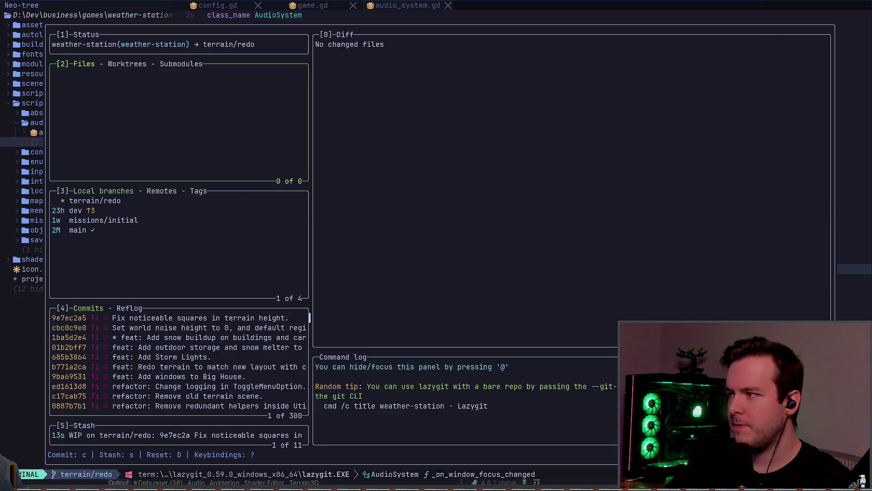
{"action": "key", "text": "3"}
{"action": "key", "text": "j"}
{"action": "key", "text": "k"}
{"action": "key", "text": "j"}
{"action": "key", "text": "space"}
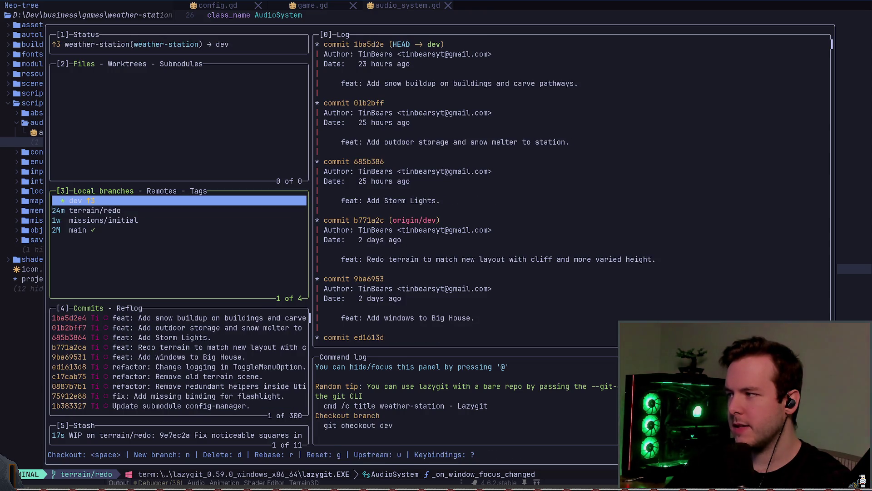
Step: Merge terrain/redo into dev using the Regular merge (fast-forward) option
{"action": "key", "text": "j"}
{"action": "key", "text": "m"}
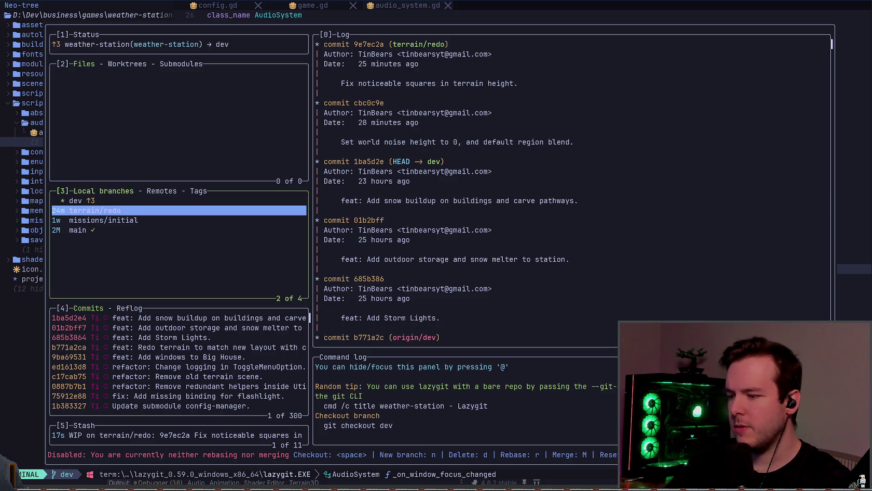
{"action": "key", "text": "shift+m"}
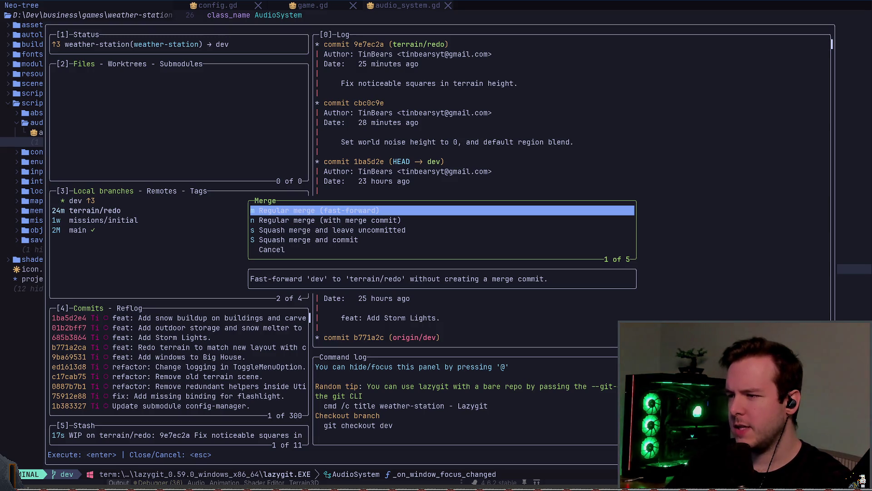
{"action": "key", "text": "Down"}
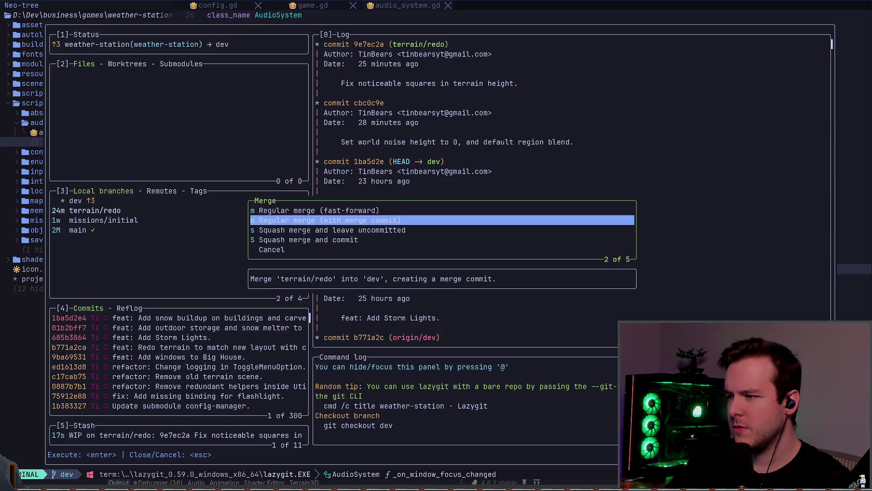
{"action": "key", "text": "Up"}
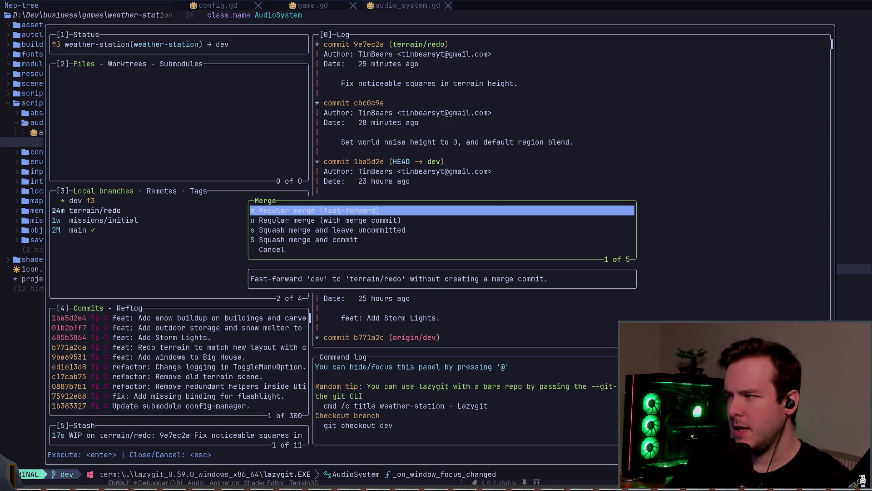
{"action": "key", "text": "Return"}
Step: Reselect dev, retry checking it out, and dismiss the already-checked-out error
{"action": "left_click", "coordinate": [75, 200]}
{"action": "key", "text": "Down"}
{"action": "key", "text": "Up"}
{"action": "key", "text": "Down"}
{"action": "key", "text": "Up"}
{"action": "key", "text": "Down"}
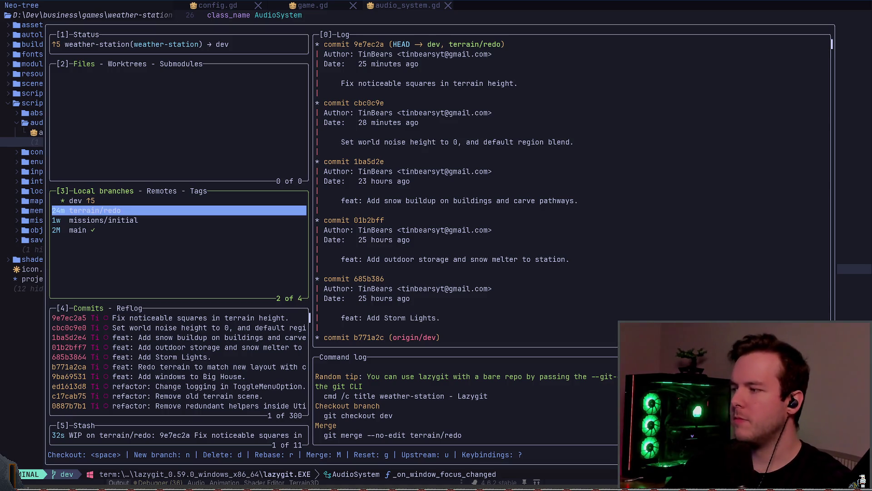
{"action": "key", "text": "Up"}
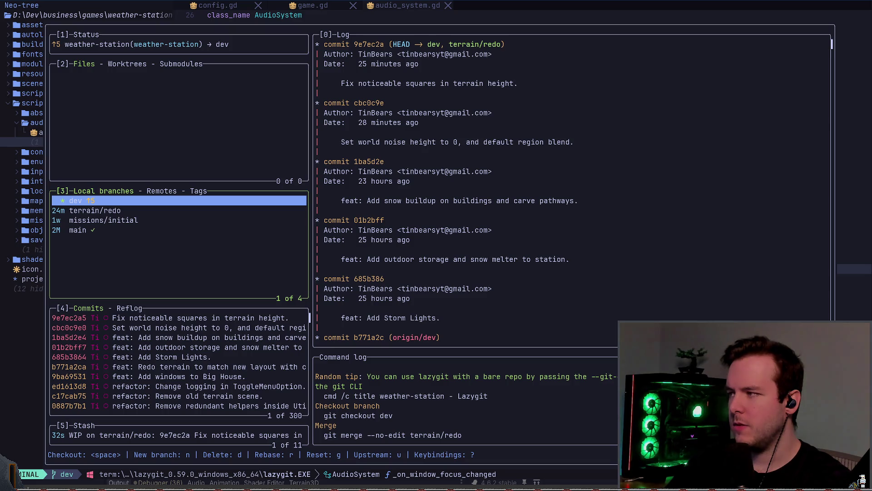
{"action": "key", "text": "space"}
{"action": "key", "text": "Escape"}
Step: Leave lazygit, grep for FPS_COUNTER and open settings.gd at its match
{"action": "key", "text": "q"}
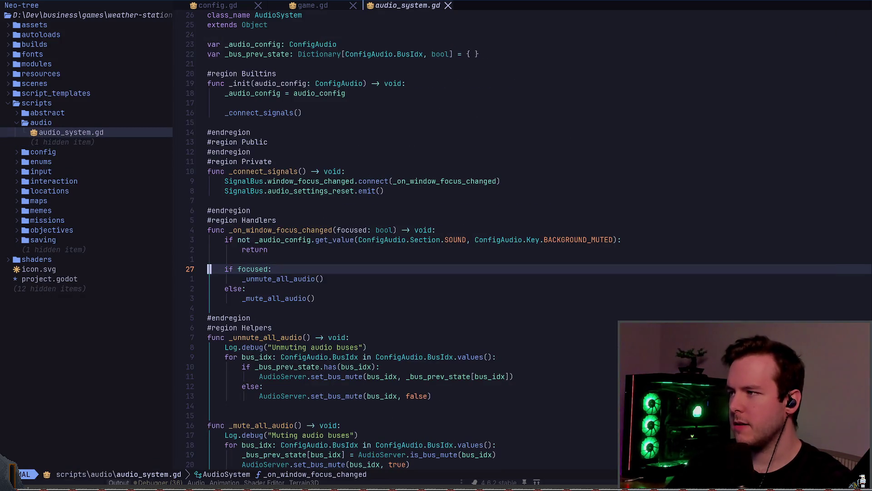
{"action": "key", "text": "k"}
{"action": "key", "text": "space"}
{"action": "key", "text": "slash"}
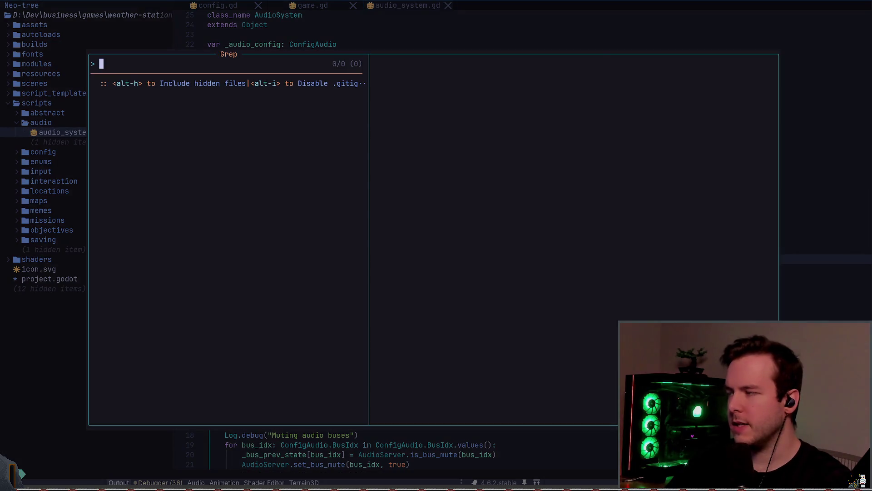
{"action": "type", "text": "FPS_COUN"}
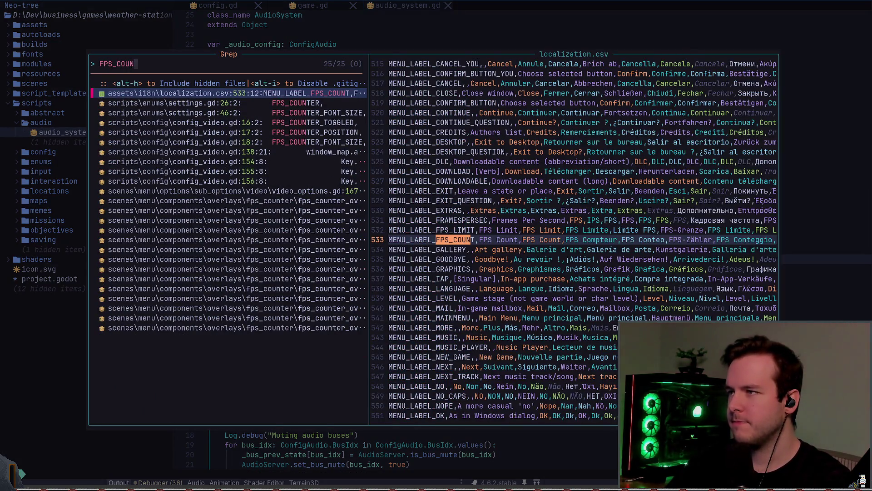
{"action": "key", "text": "Down"}
{"action": "key", "text": "Return"}
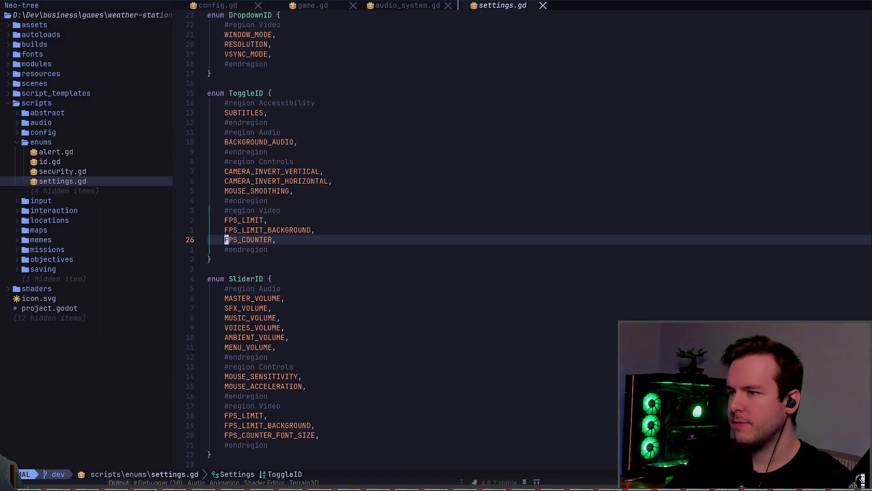
Step: Test-delete the FPS_COUNTER line in settings.gd, undo it and quit Neovim
{"action": "key", "text": "shift+v"}
{"action": "key", "text": "k"}
{"action": "key", "text": "k"}
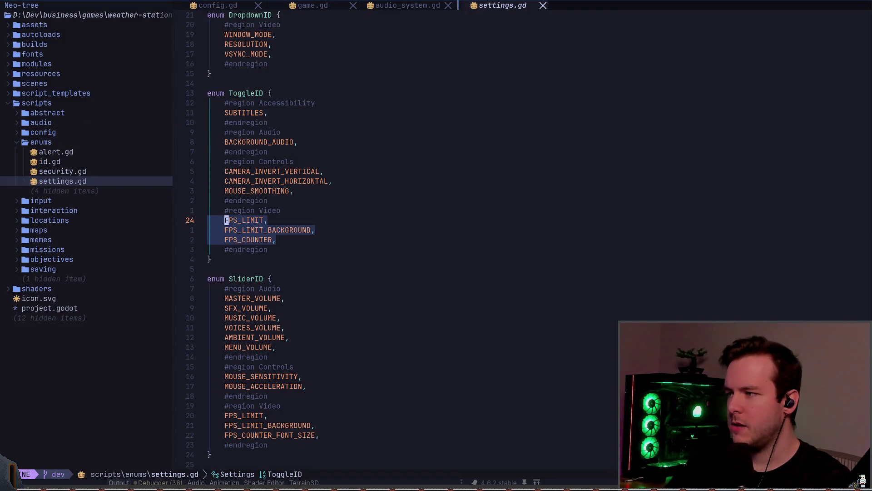
{"action": "key", "text": "j"}
{"action": "key", "text": "j"}
{"action": "key", "text": "d"}
{"action": "key", "text": "space"}
{"action": "type", "text": "fg"}
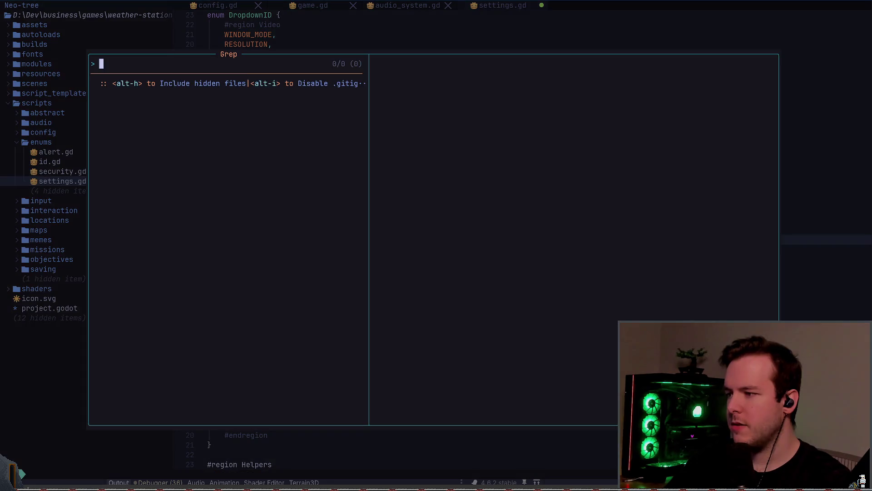
{"action": "type", "text": "FPS_COUNTER"}
{"action": "key", "text": "Escape"}
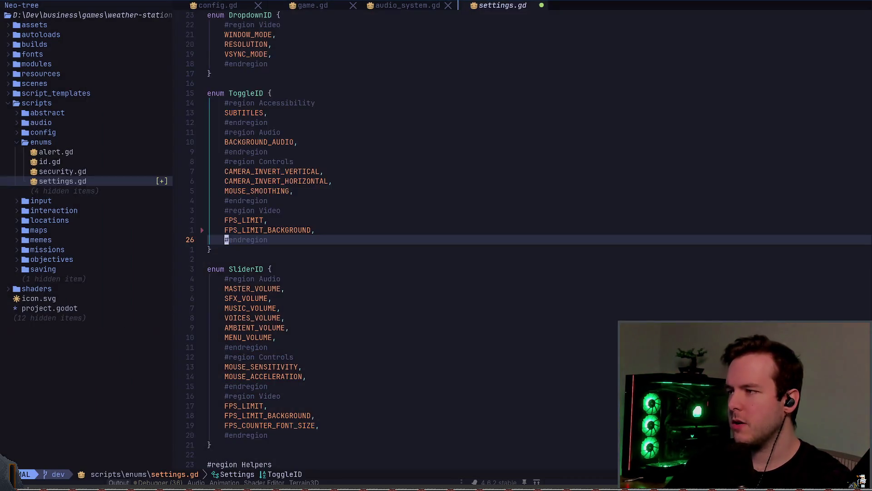
{"action": "type", "text": "u:q"}
{"action": "key", "text": "Return"}
Step: Run git stash pop on dev with git status before and after, then relaunch nvim
{"action": "type", "text": "git status"}
{"action": "key", "text": "Return"}
{"action": "type", "text": "git stash pop"}
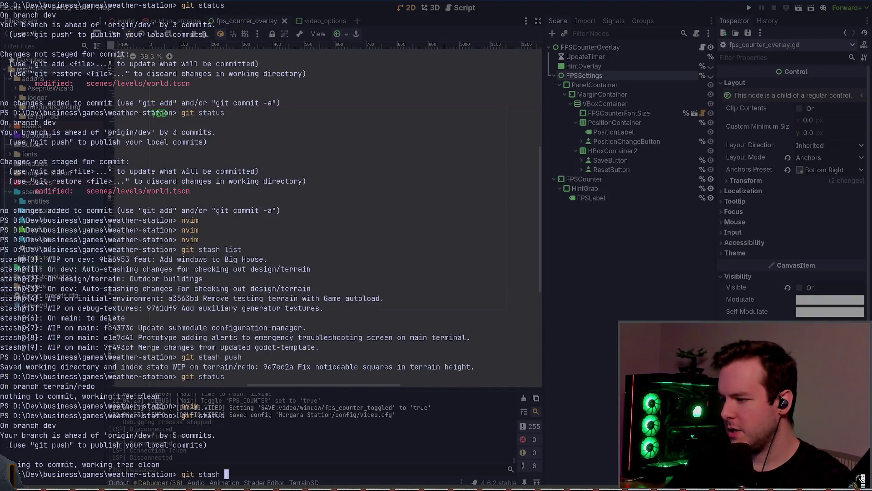
{"action": "key", "text": "Return"}
{"action": "type", "text": "git status"}
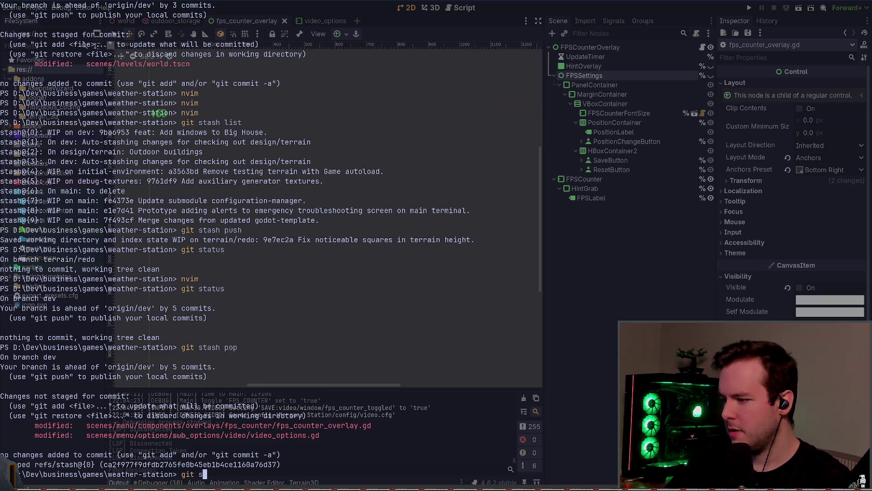
{"action": "key", "text": "Return"}
{"action": "type", "text": "nvim"}
{"action": "key", "text": "Return"}
Step: Restore the session and delete settings.gd's FPS_COUNTER toggle entry, then save
{"action": "key", "text": "s"}
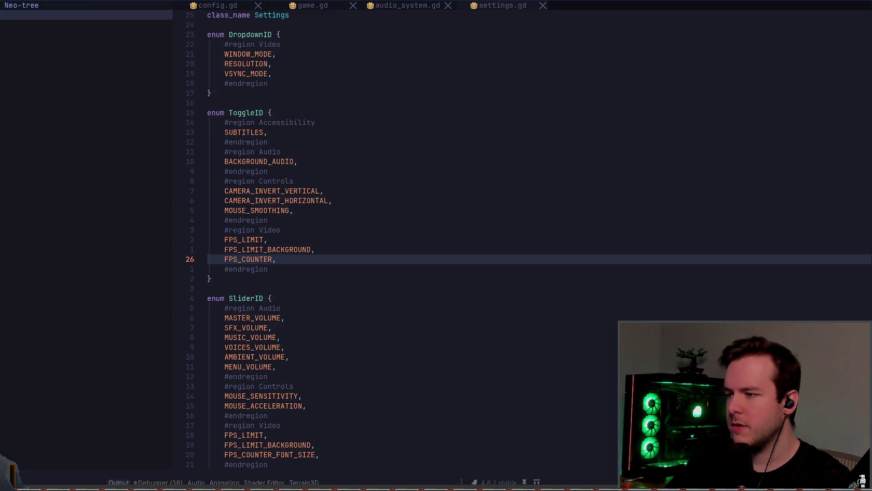
{"action": "key", "text": "d"}
{"action": "key", "text": "d"}
{"action": "key", "text": "colon"}
{"action": "key", "text": "ctrl+s"}
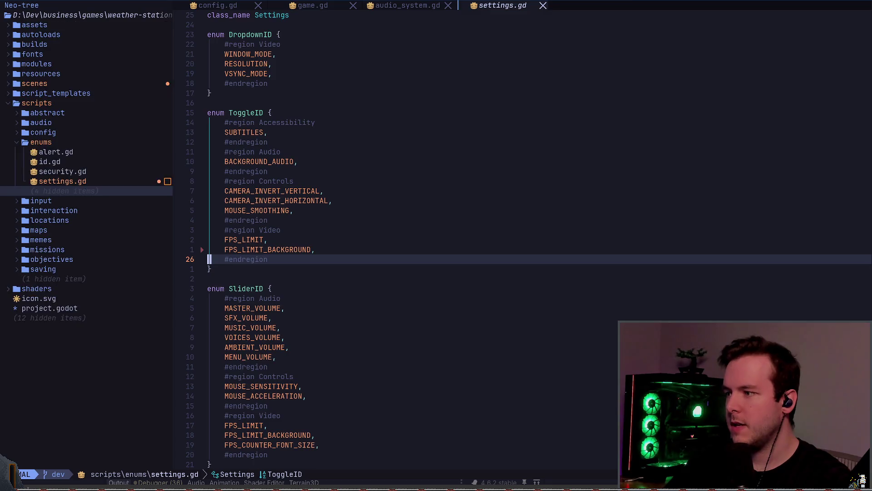
Step: Delete the FPS_COUNTER_FONT_SIZE slider entry at line 45 of settings.gd and save
{"action": "key", "text": "space"}
{"action": "type", "text": "sgFPS_COUN"}
{"action": "key", "text": "Down"}
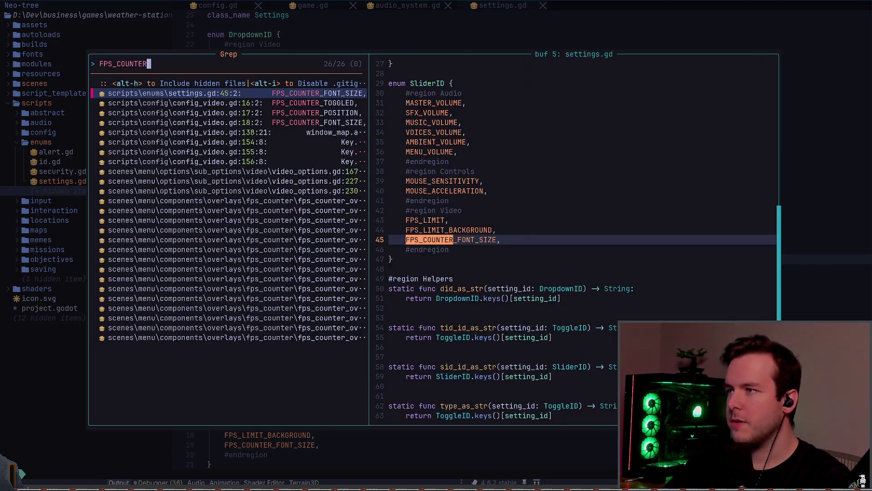
{"action": "key", "text": "Return"}
{"action": "key", "text": "u"}
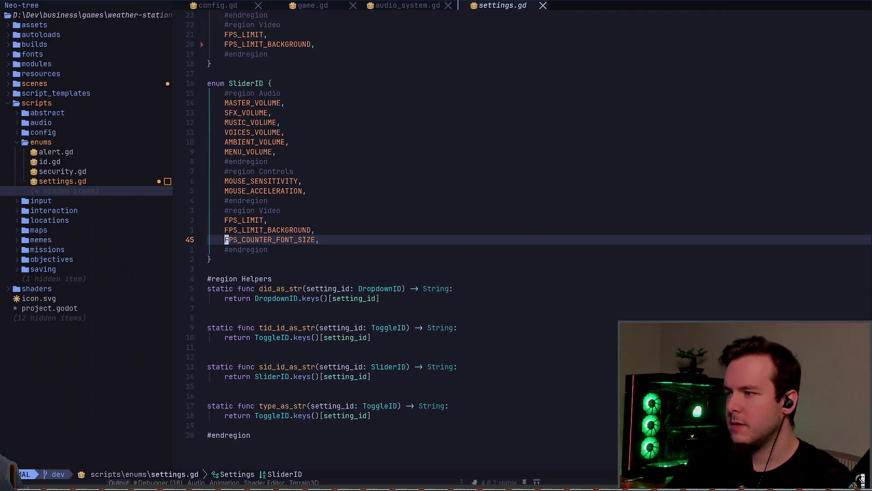
{"action": "key", "text": "d"}
{"action": "key", "text": "d"}
{"action": "type", "text": ":w"}
{"action": "key", "text": "Return"}
Step: Delete the three FPS_COUNTER keys from the Key enum in config_video.gd
{"action": "key", "text": "space"}
{"action": "type", "text": "sg"}
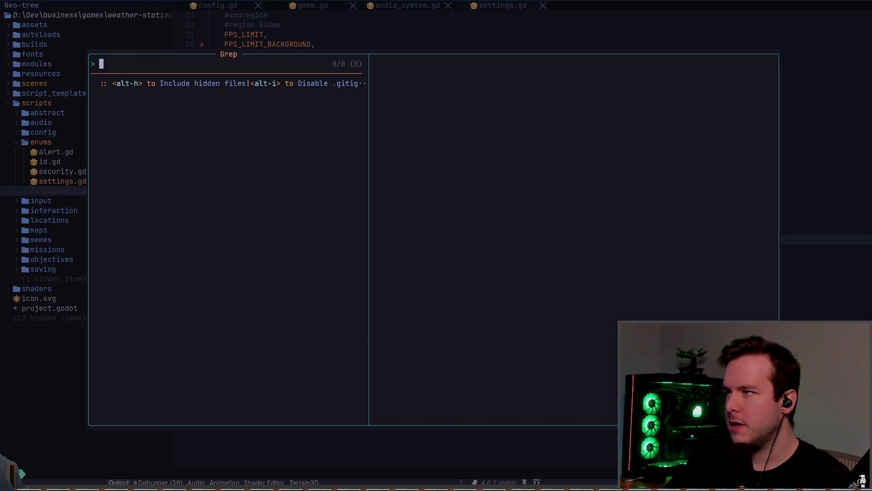
{"action": "type", "text": "FPS_COUINT"}
{"action": "key", "text": "BackSpace"}
{"action": "key", "text": "BackSpace"}
{"action": "key", "text": "BackSpace"}
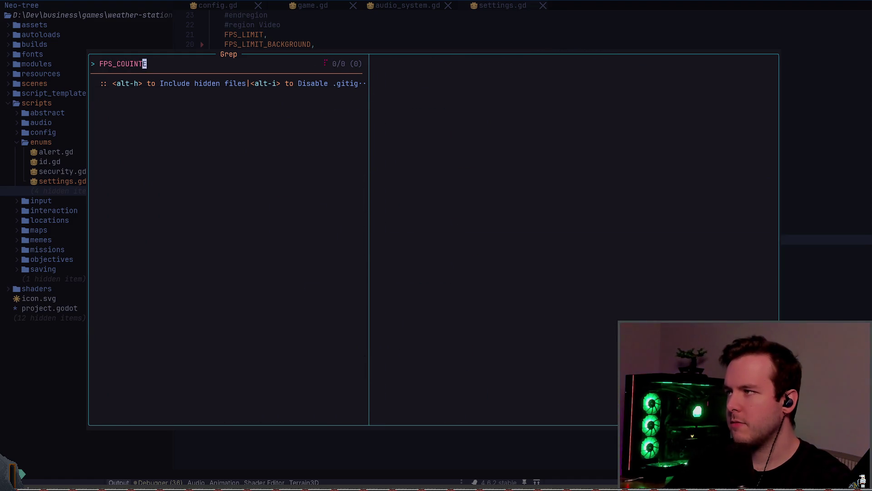
{"action": "type", "text": "NTER"}
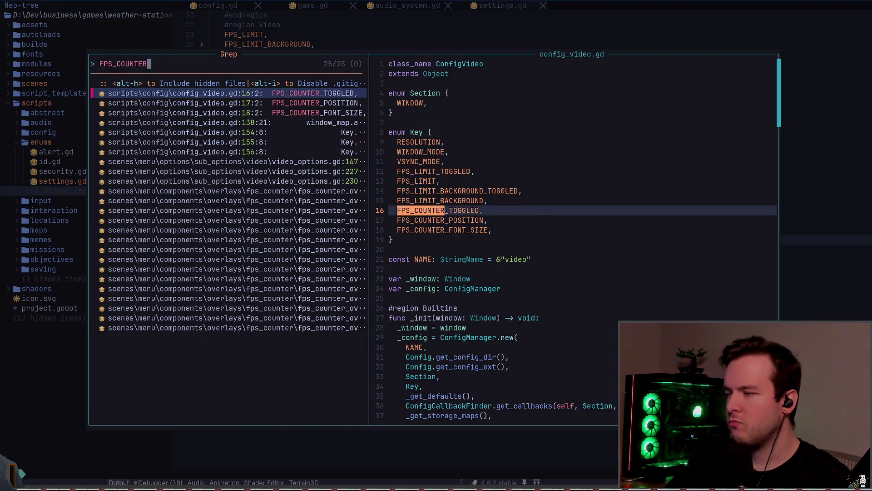
{"action": "key", "text": "Return"}
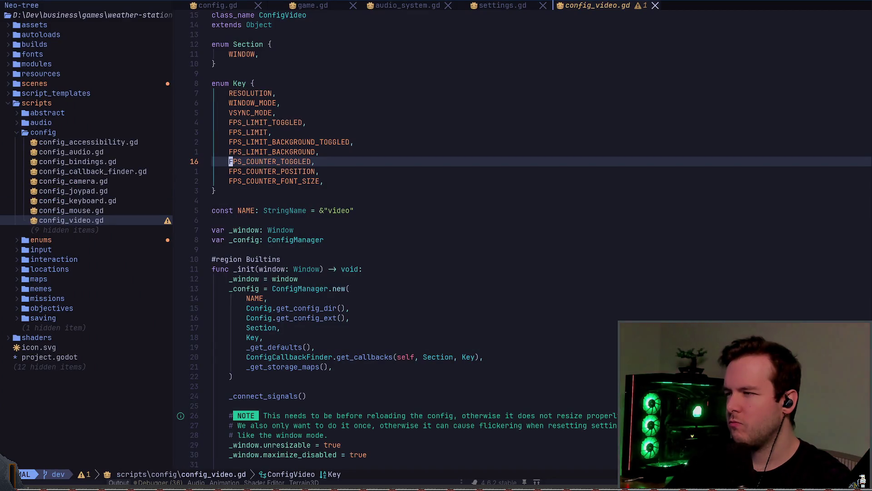
{"action": "key", "text": "shift+v"}
{"action": "key", "text": "j"}
{"action": "key", "text": "j"}
{"action": "key", "text": "d"}
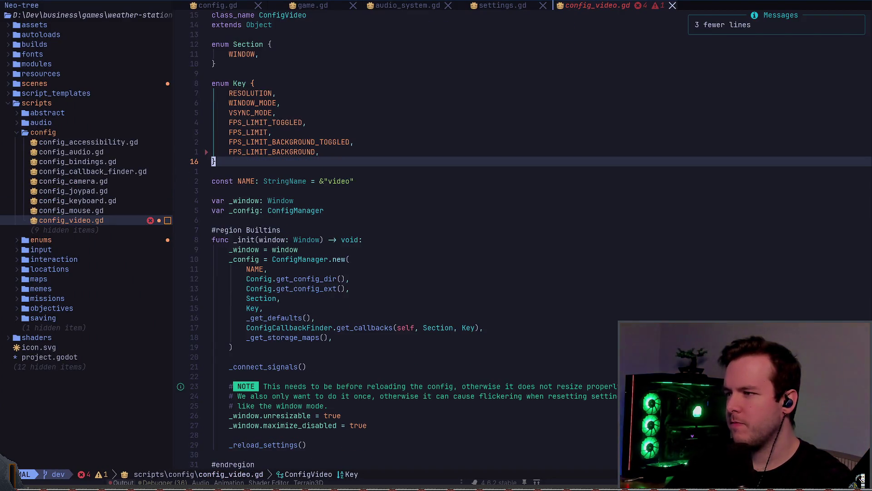
Step: Delete the FPS_COUNTER_POSITION storage mapping line at line 135
{"action": "key", "text": "space"}
{"action": "type", "text": "sgFPS_COUNTER"}
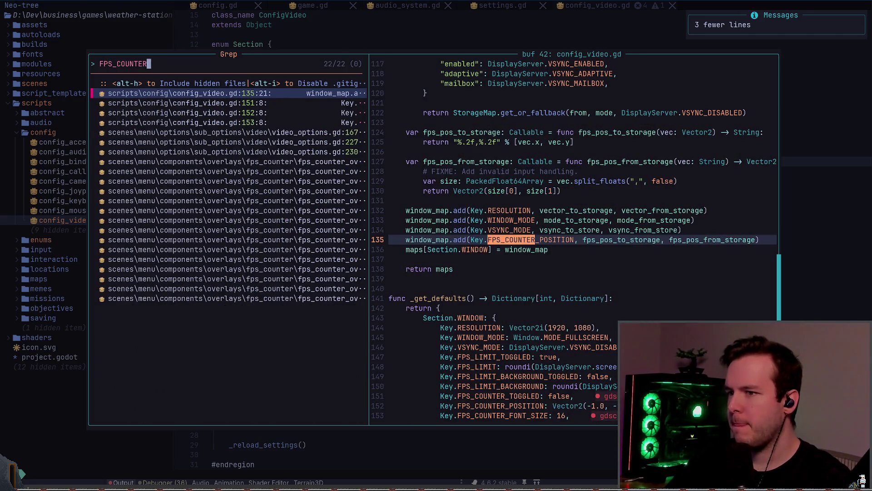
{"action": "key", "text": "Return"}
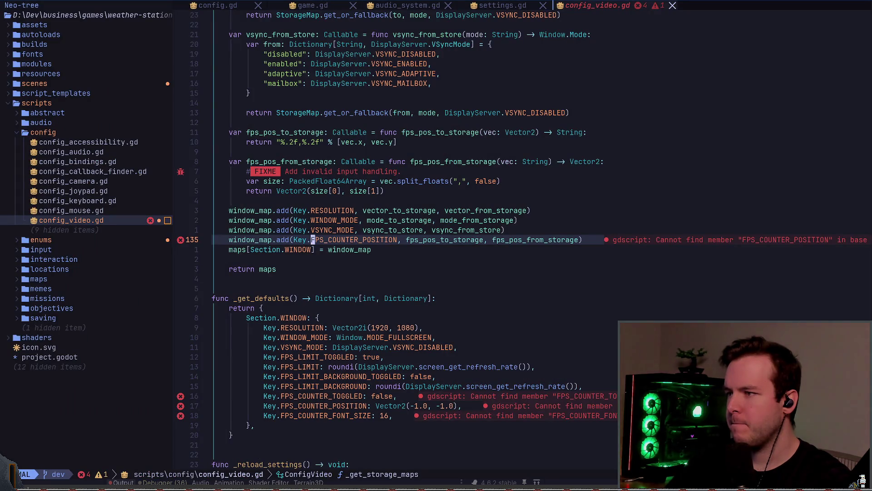
{"action": "key", "text": "d"}
{"action": "key", "text": "d"}
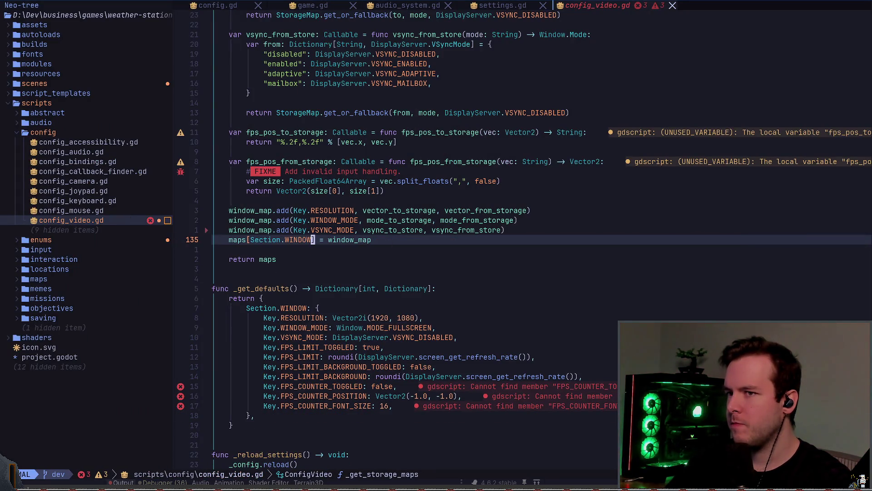
Step: Delete the _init_fps_counter function block from video_options.gd
{"action": "key", "text": "space"}
{"action": "type", "text": "sgFPS_COUNTER"}
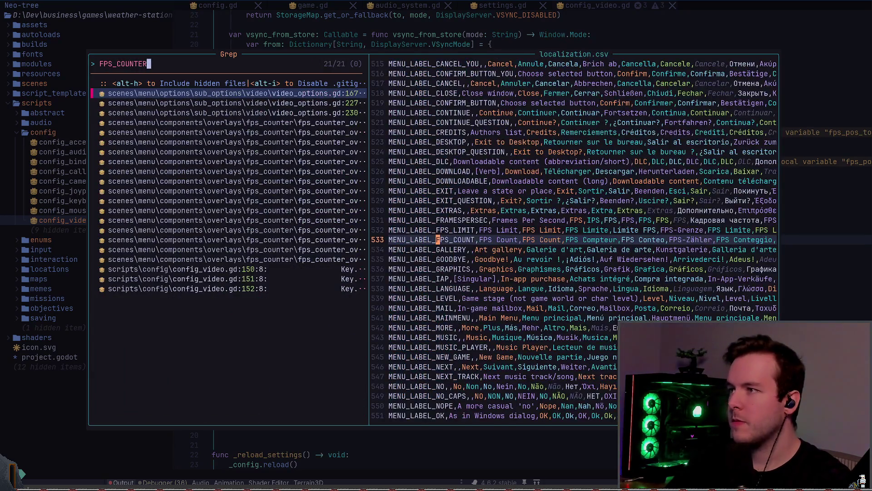
{"action": "key", "text": "Return"}
{"action": "key", "text": "k"}
{"action": "key", "text": "k"}
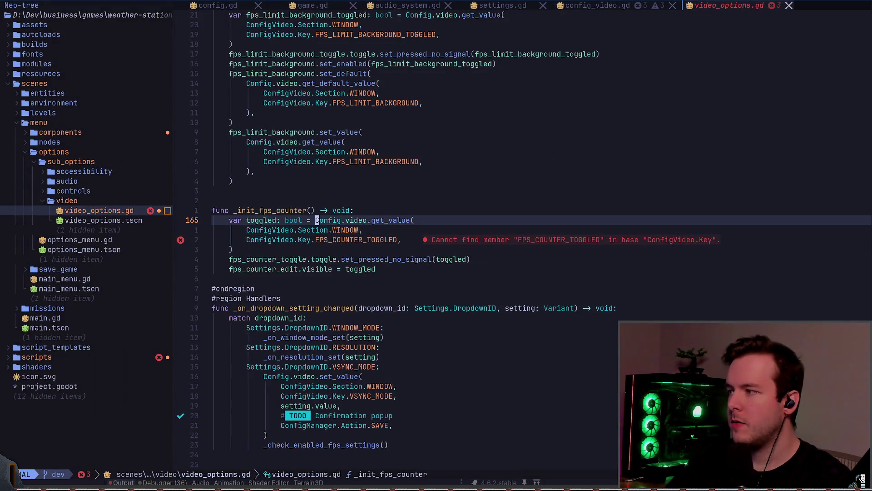
{"action": "key", "text": "k"}
{"action": "key", "text": "V"}
{"action": "key", "text": "j"}
{"action": "key", "text": "j"}
{"action": "key", "text": "j"}
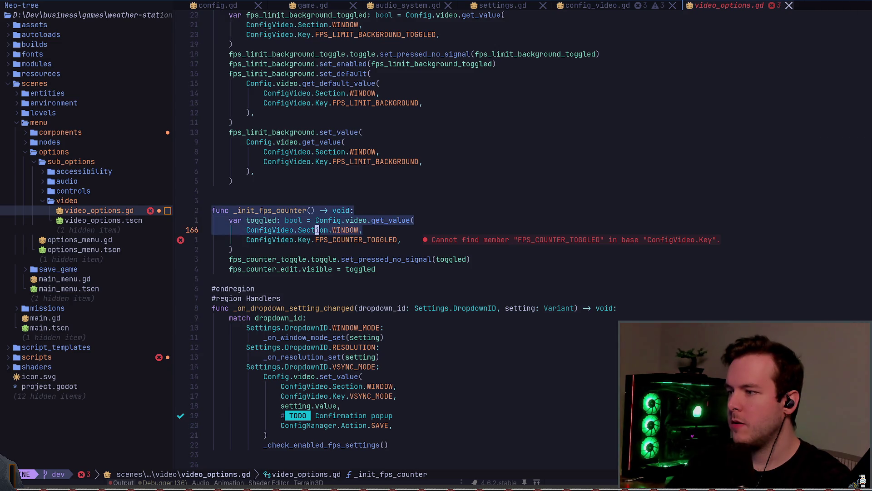
{"action": "key", "text": "d"}
{"action": "key", "text": "d"}
{"action": "key", "text": "d"}
Step: Delete the three FPS_COUNTER default values in config_video.gd
{"action": "key", "text": "k"}
{"action": "key", "text": "d"}
{"action": "key", "text": "d"}
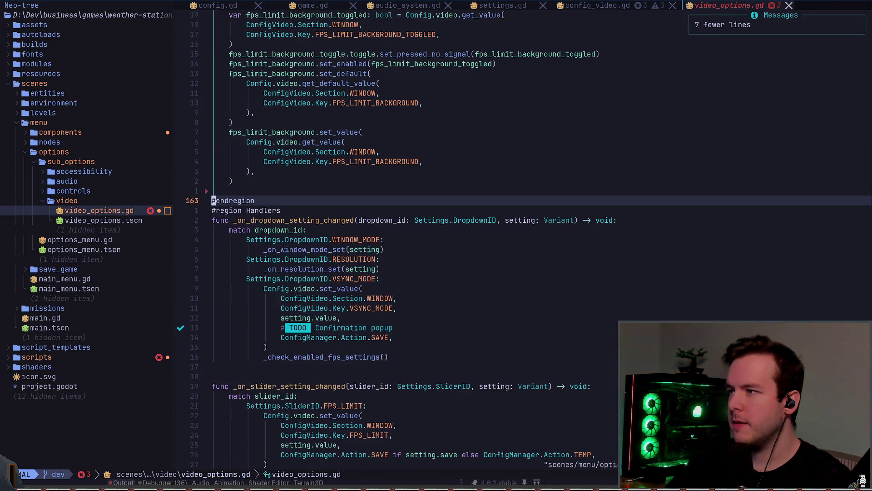
{"action": "key", "text": "space"}
{"action": "type", "text": "/FPS_COUNTER"}
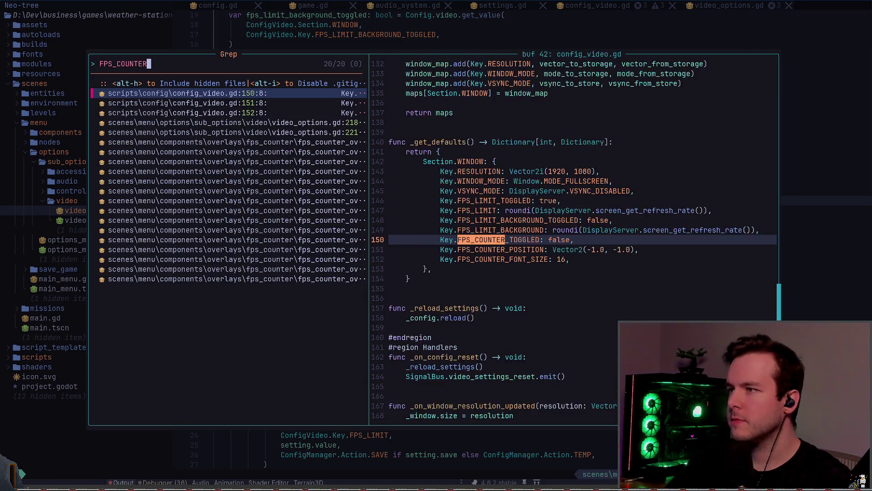
{"action": "key", "text": "Return"}
{"action": "key", "text": "V"}
{"action": "key", "text": "j"}
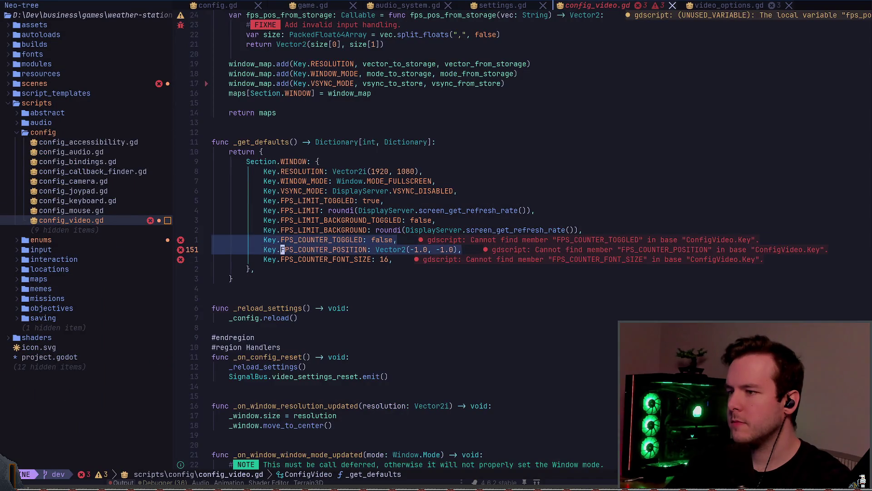
{"action": "key", "text": "j"}
{"action": "key", "text": "d"}
{"action": "key", "text": "g"}
{"action": "key", "text": "g"}
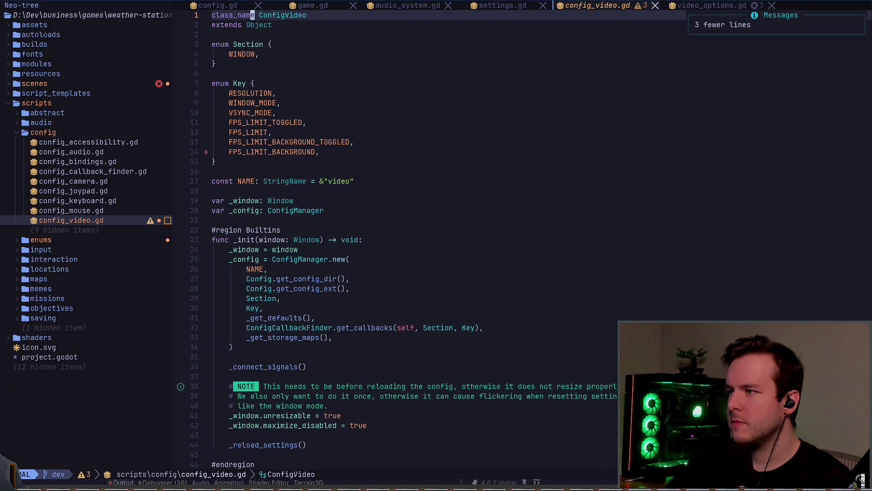
Step: Delete the FPS_COUNTER toggle case in video_options.gd
{"action": "key", "text": "space"}
{"action": "type", "text": "/FPS_COUNTER"}
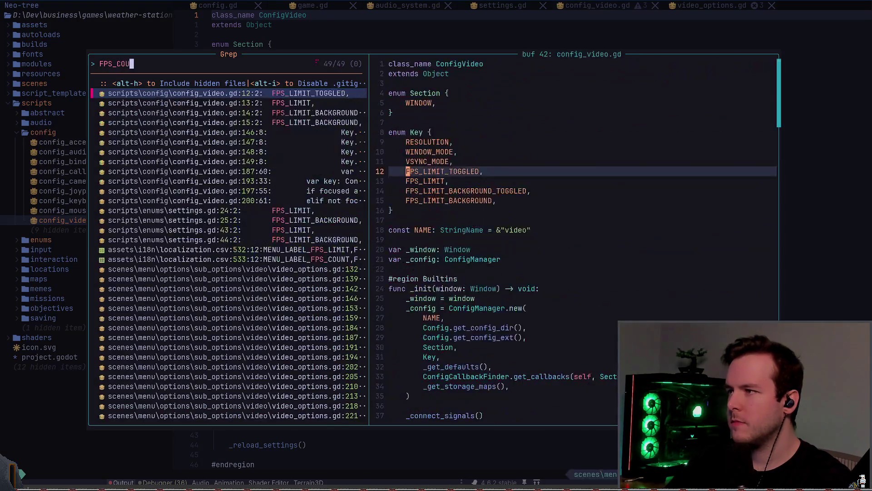
{"action": "key", "text": "Return"}
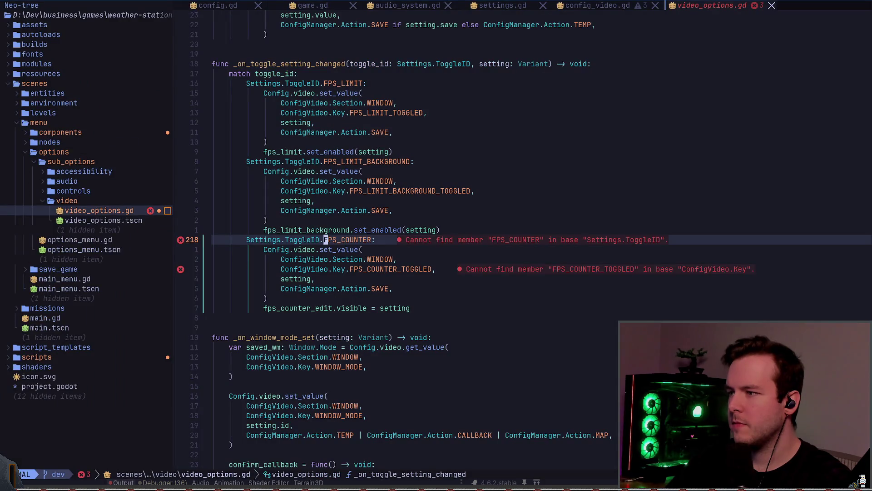
{"action": "key", "text": "V"}
{"action": "key", "text": "j"}
{"action": "key", "text": "j"}
{"action": "key", "text": "j"}
{"action": "key", "text": "j"}
{"action": "key", "text": "j"}
{"action": "key", "text": "d"}
Step: Delete the _on_toggle_fps_counter_overlay function from video_options.gd
{"action": "key", "text": "j"}
{"action": "key", "text": "j"}
{"action": "type", "text": "fps_)counter"}
{"action": "key", "text": "BackSpace"}
{"action": "key", "text": "BackSpace"}
{"action": "key", "text": "BackSpace"}
{"action": "type", "text": "counter"}
{"action": "key", "text": "Return"}
{"action": "key", "text": "V"}
{"action": "key", "text": "j"}
{"action": "key", "text": "j"}
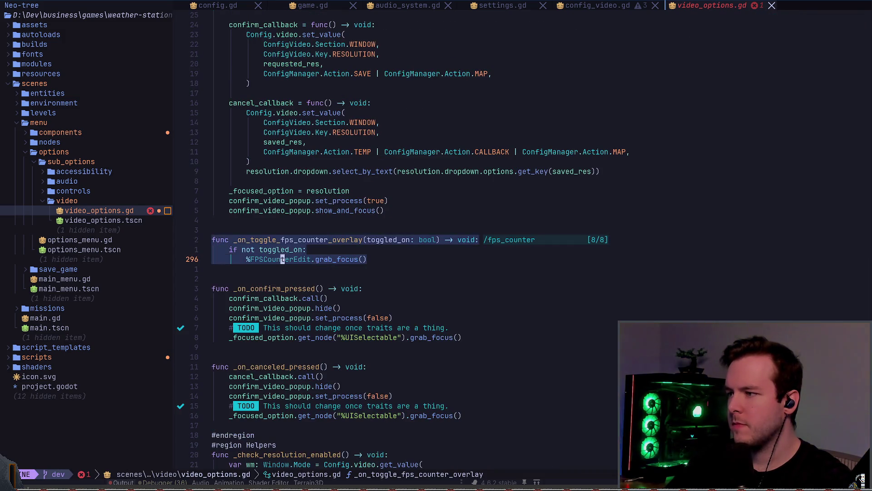
{"action": "key", "text": "j"}
{"action": "key", "text": "d"}
{"action": "key", "text": "colon"}
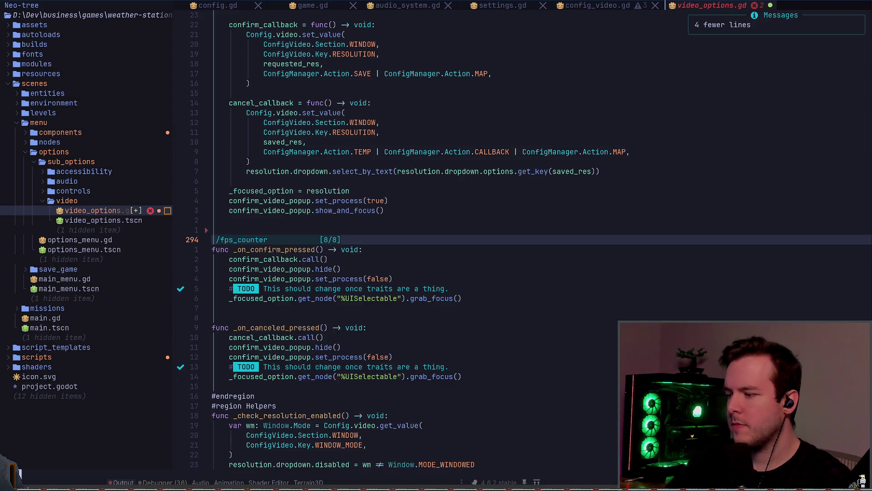
{"action": "type", "text": "counter"}
{"action": "key", "text": "Return"}
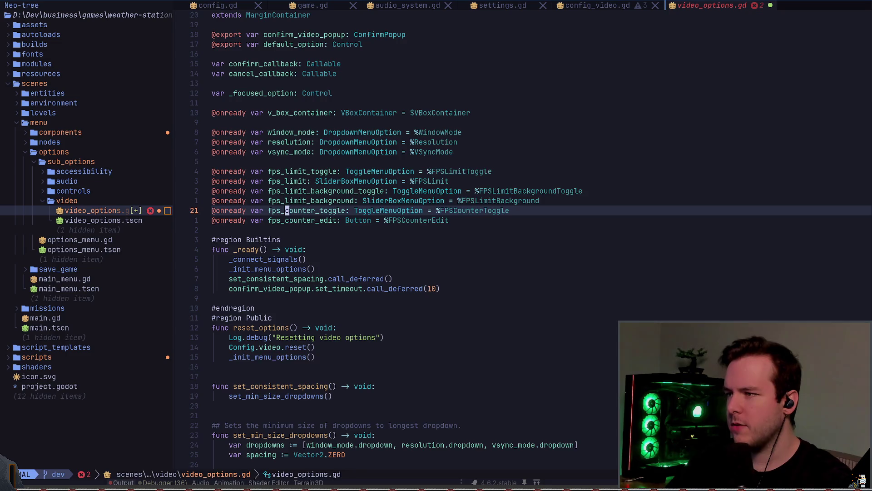
{"action": "key", "text": "d"}
{"action": "key", "text": "d"}
{"action": "key", "text": "d"}
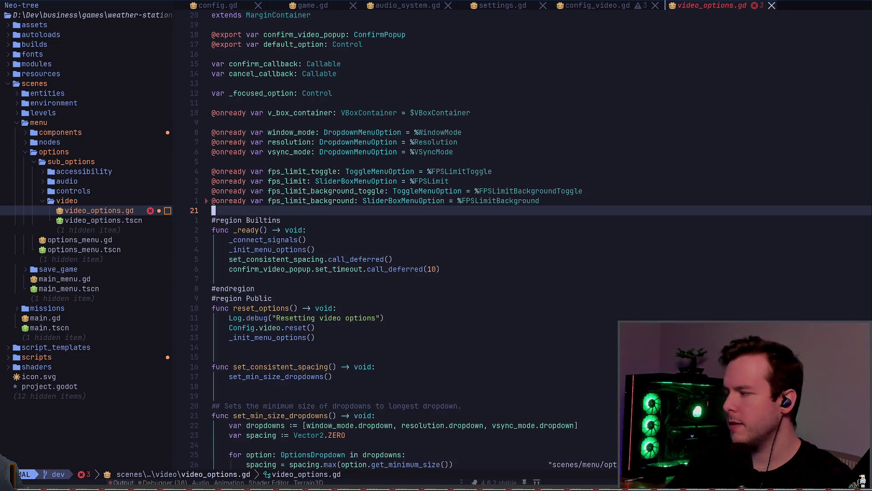
Step: Delete the two fps_counter signal connections at line 58 in _connect_signals
{"action": "type", "text": "/fps_counter"}
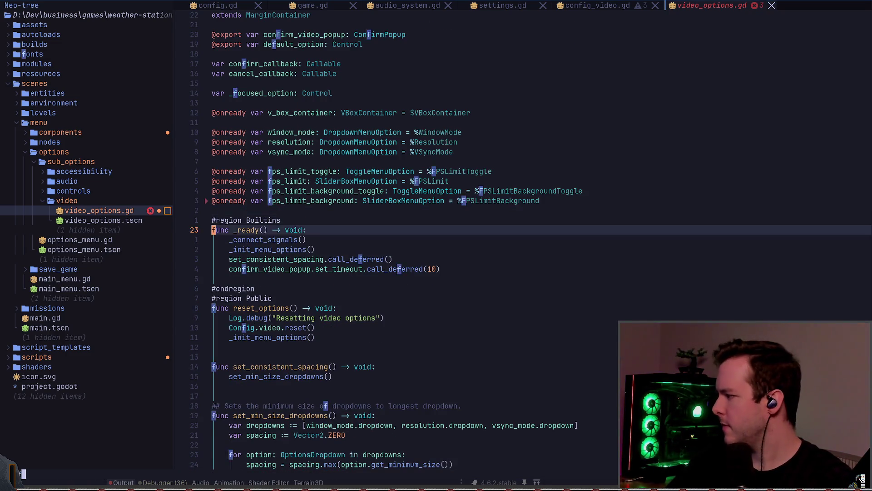
{"action": "key", "text": "Return"}
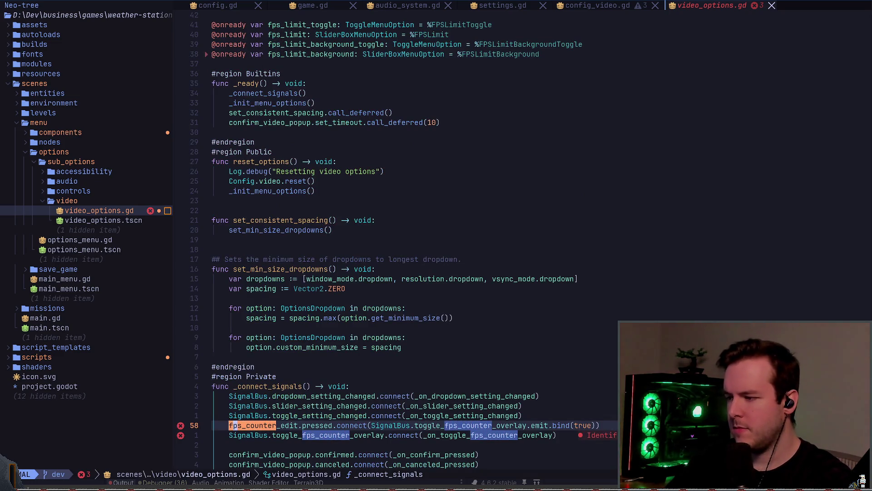
{"action": "key", "text": "Escape"}
{"action": "key", "text": "d"}
{"action": "key", "text": "j"}
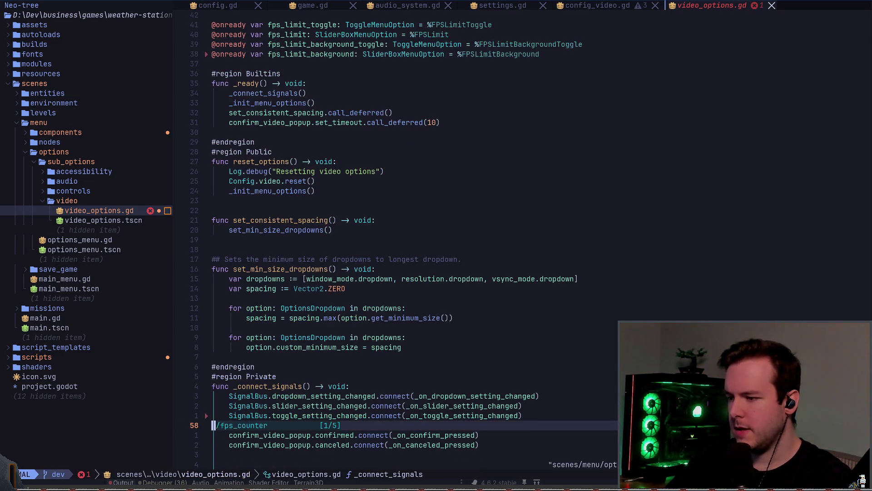
Step: Re-check the project for remaining references and begin looking up the signal file
{"action": "key", "text": "space"}
{"action": "key", "text": "s"}
{"action": "key", "text": "g"}
{"action": "key", "text": "Escape"}
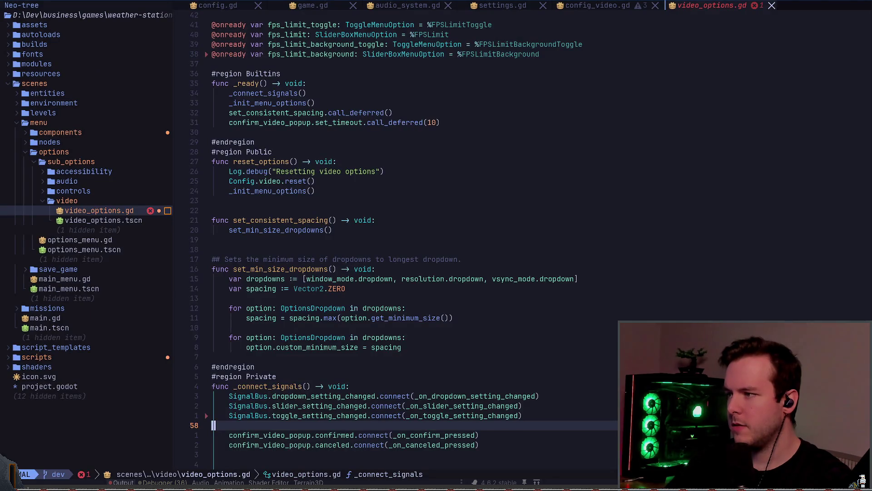
{"action": "key", "text": "space"}
{"action": "type", "text": "sfSign"}
{"action": "key", "text": "BackSpace"}
{"action": "key", "text": "BackSpace"}
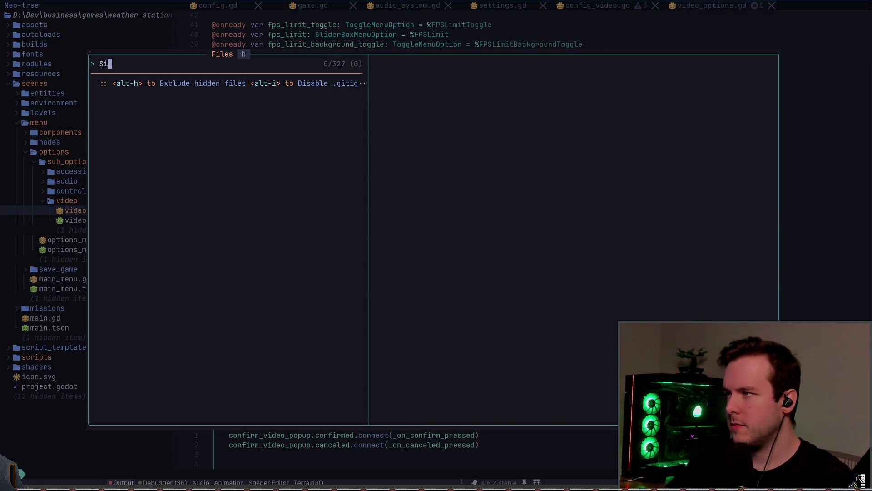
Step: Delete the toggle_fps_counter_overlay signal from signal_bus.gd
{"action": "key", "text": "Escape"}
{"action": "key", "text": "space"}
{"action": "type", "text": "sf"}
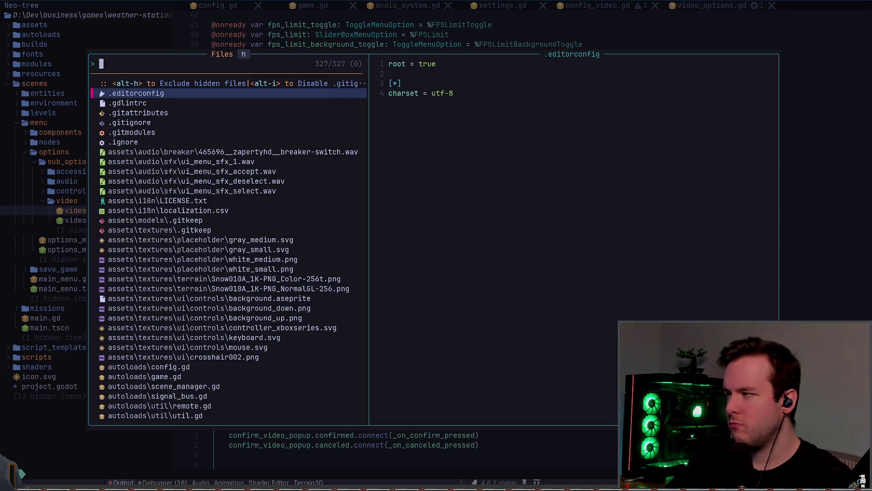
{"action": "type", "text": "s"}
{"action": "key", "text": "BackSpace"}
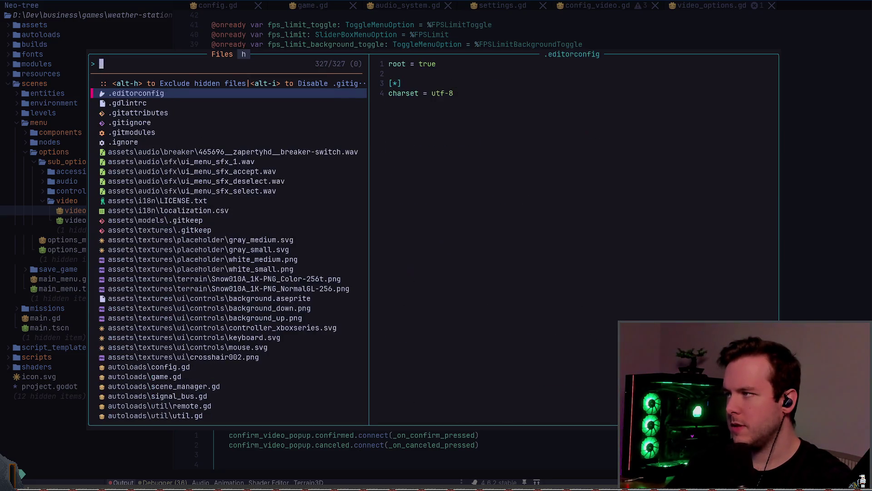
{"action": "type", "text": "sig"}
{"action": "key", "text": "Return"}
{"action": "type", "text": "/fps"}
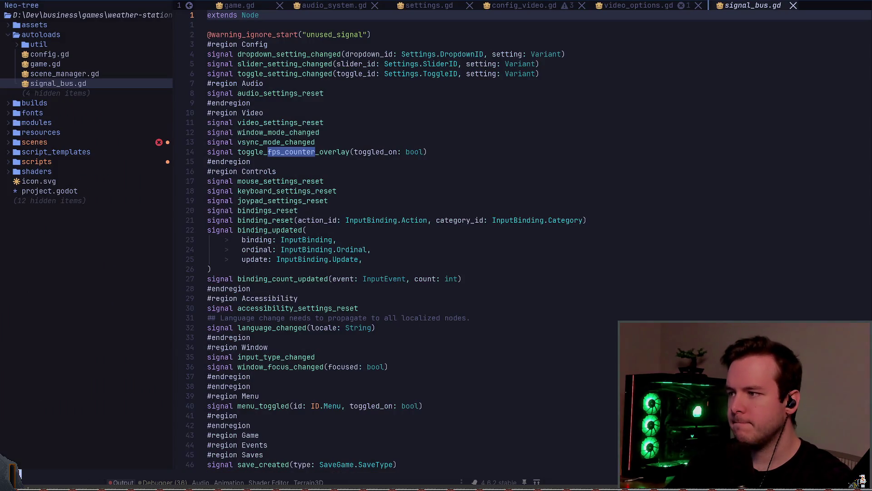
{"action": "key", "text": "Return"}
{"action": "key", "text": "d"}
{"action": "key", "text": "d"}
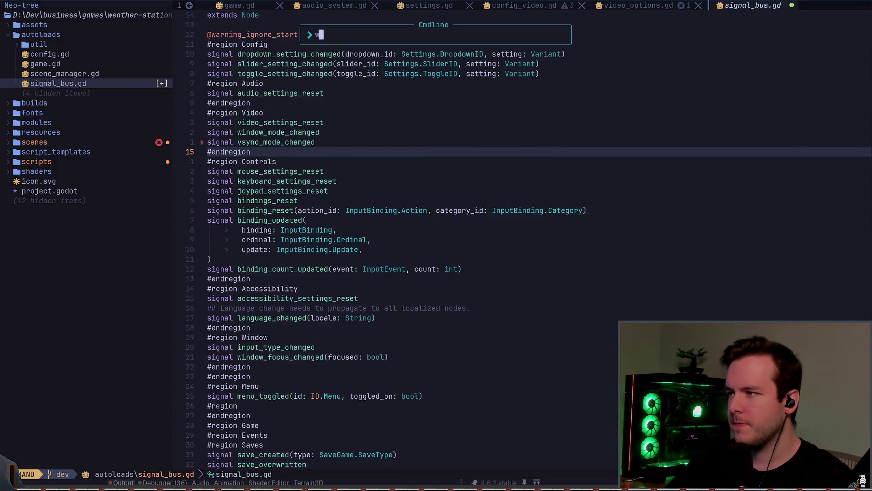
Step: Delete the fps_counter overlay folder from the project file tree
{"action": "key", "text": "space"}
{"action": "type", "text": "sg"}
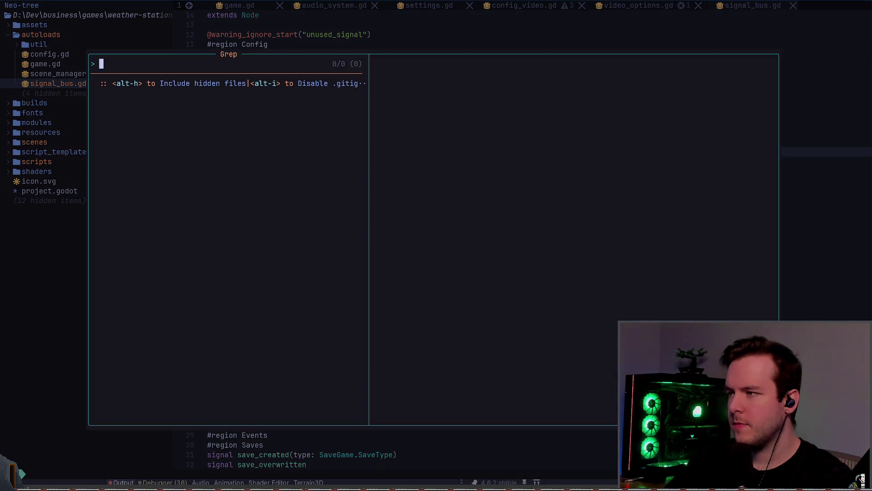
{"action": "type", "text": "FPS_COUNTER"}
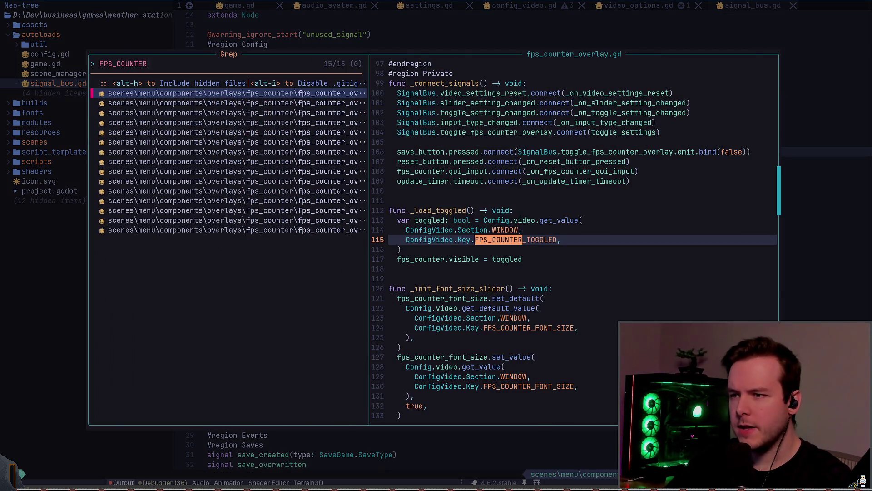
{"action": "key", "text": "Return"}
{"action": "key", "text": "ctrl+h"}
{"action": "key", "text": "k"}
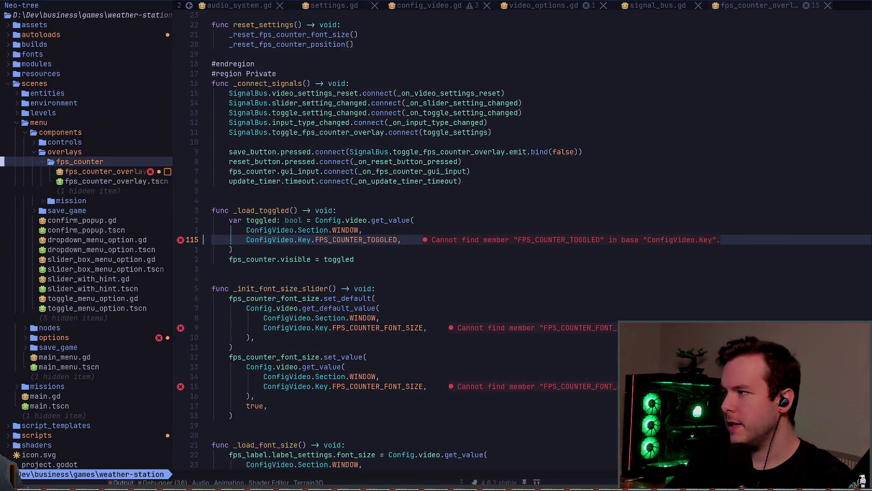
{"action": "key", "text": "d"}
{"action": "key", "text": "y"}
{"action": "key", "text": "k"}
{"action": "key", "text": "m"}
{"action": "key", "text": "Escape"}
Step: Close the deleted fps_counter_overlay.gd script's buffer in the editor
{"action": "key", "text": "ctrl+l"}
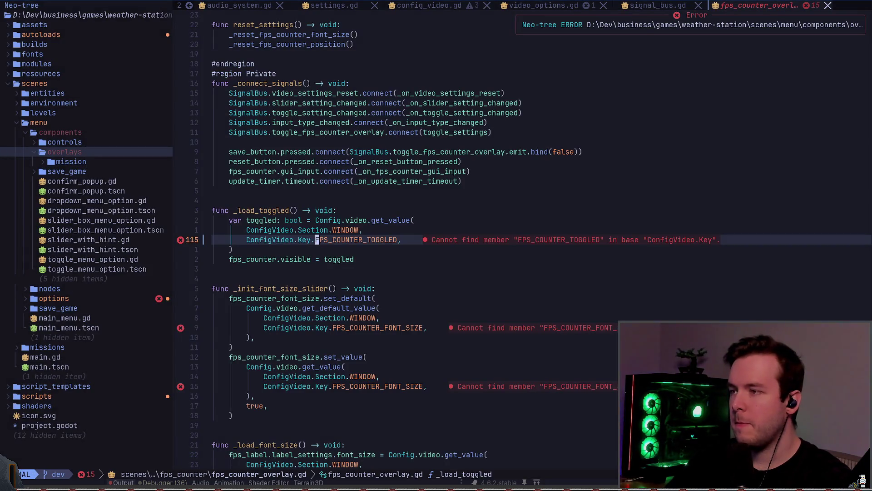
{"action": "key", "text": "space"}
{"action": "key", "text": "b"}
{"action": "key", "text": "d"}
Step: Grep for fps_counter and open video_options.gd at the _init_fps_counter() call
{"action": "key", "text": "space"}
{"action": "type", "text": "sgfi"}
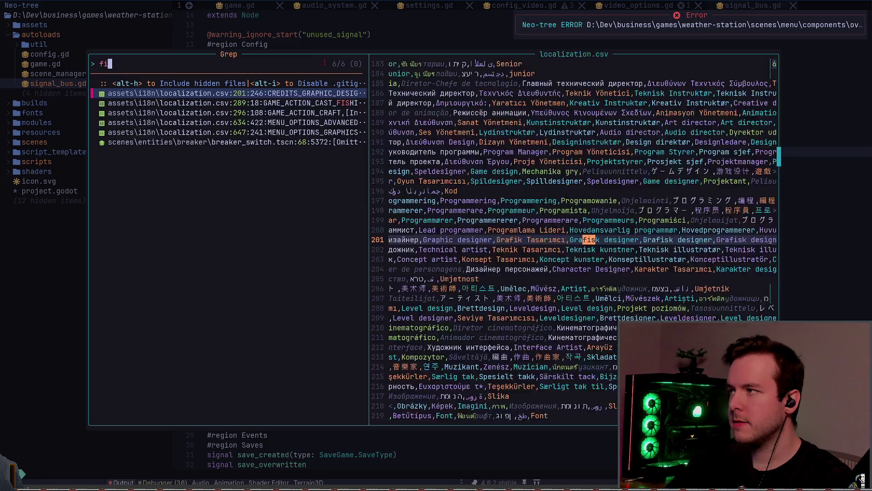
{"action": "key", "text": "BackSpace"}
{"action": "type", "text": "ps_counter"}
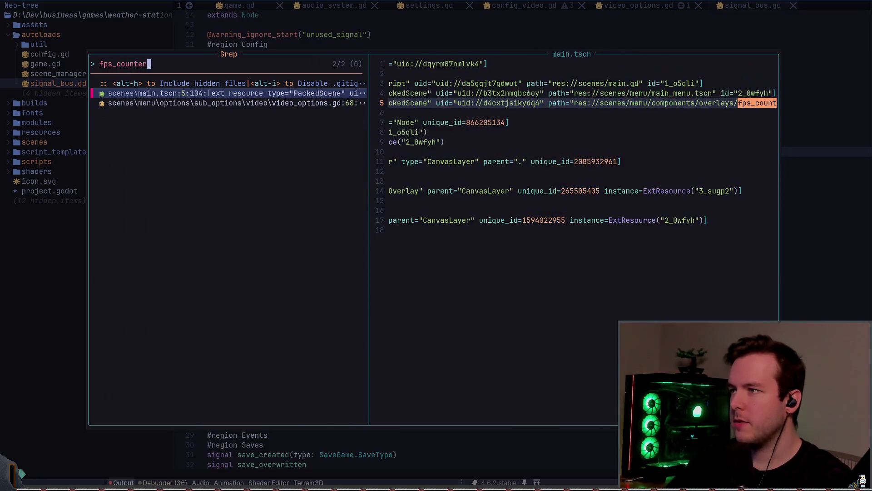
{"action": "key", "text": "Down"}
{"action": "key", "text": "Up"}
{"action": "key", "text": "Down"}
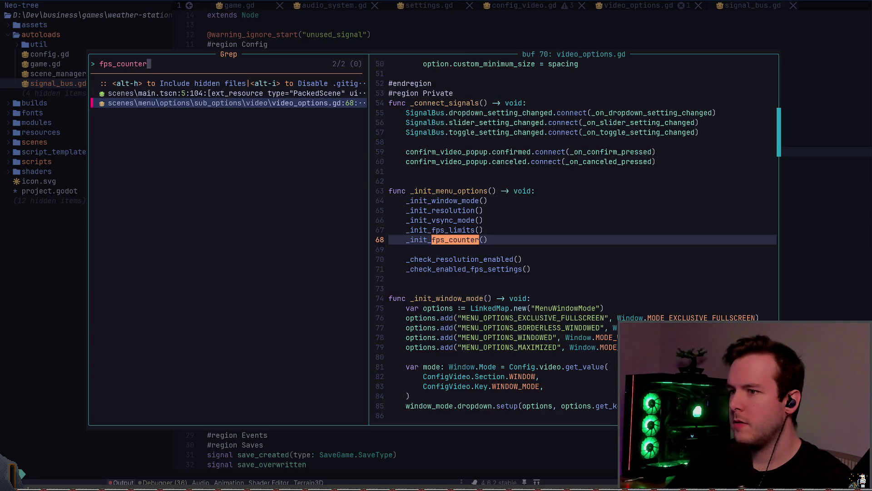
{"action": "key", "text": "Return"}
Step: Delete the _init_fps_counter() line and save the video options script
{"action": "key", "text": "d"}
{"action": "key", "text": "d"}
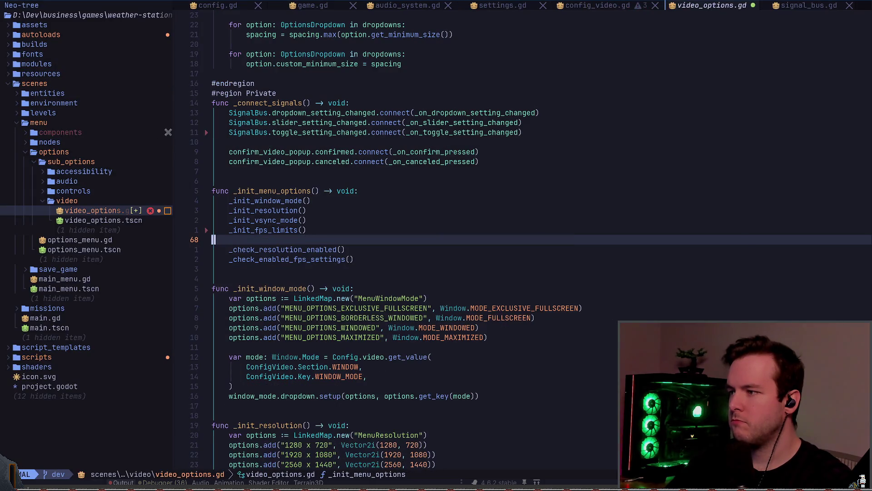
{"action": "type", "text": "jk/fps_counter"}
{"action": "key", "text": "Escape"}
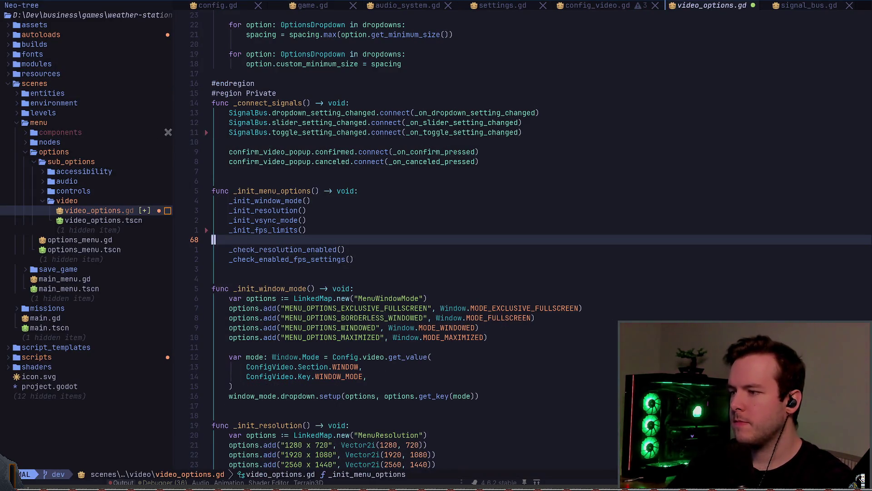
{"action": "key", "text": "ctrl+s"}
Step: Close the config_video.gd, video_options.gd and settings.gd buffers
{"action": "key", "text": "shift+h"}
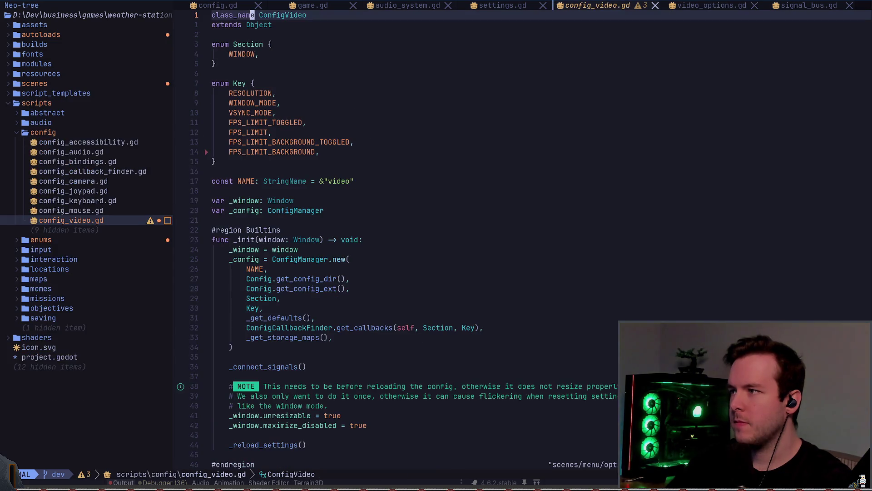
{"action": "key", "text": "space"}
{"action": "key", "text": "b"}
{"action": "key", "text": "d"}
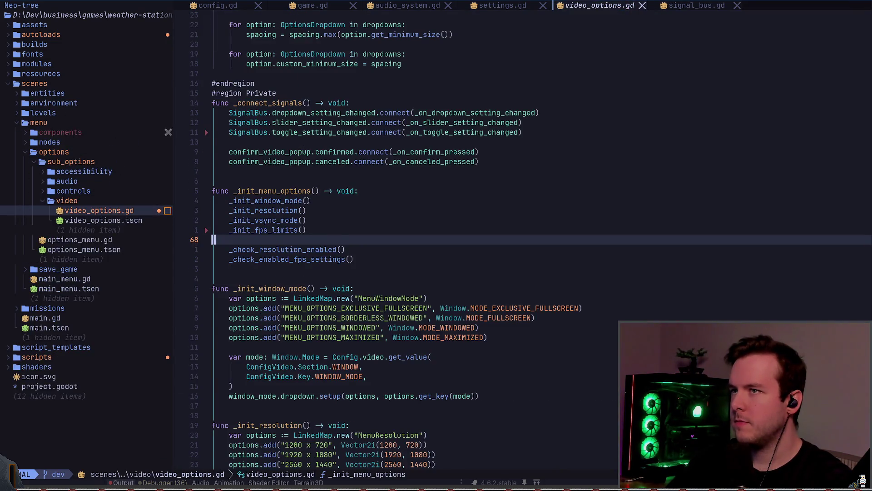
{"action": "key", "text": "space"}
{"action": "key", "text": "b"}
{"action": "key", "text": "d"}
{"action": "key", "text": "space"}
{"action": "key", "text": "b"}
{"action": "key", "text": "d"}
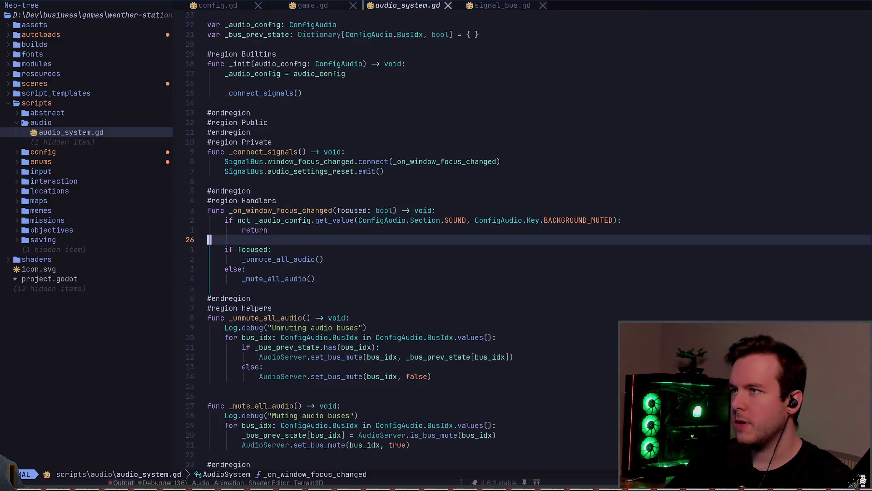
{"action": "key", "text": "shift+l"}
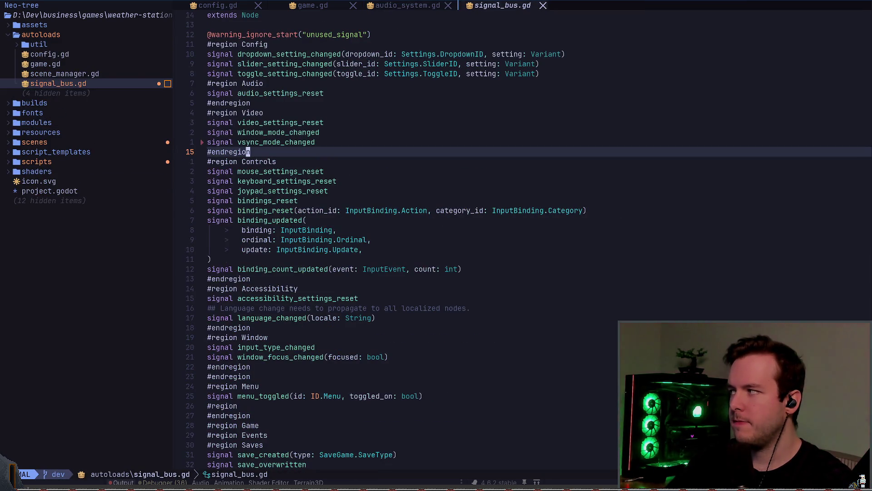
Step: Grep the project for fps_counter and open the main.tscn match
{"action": "key", "text": "space"}
{"action": "type", "text": "sgfps_counter"}
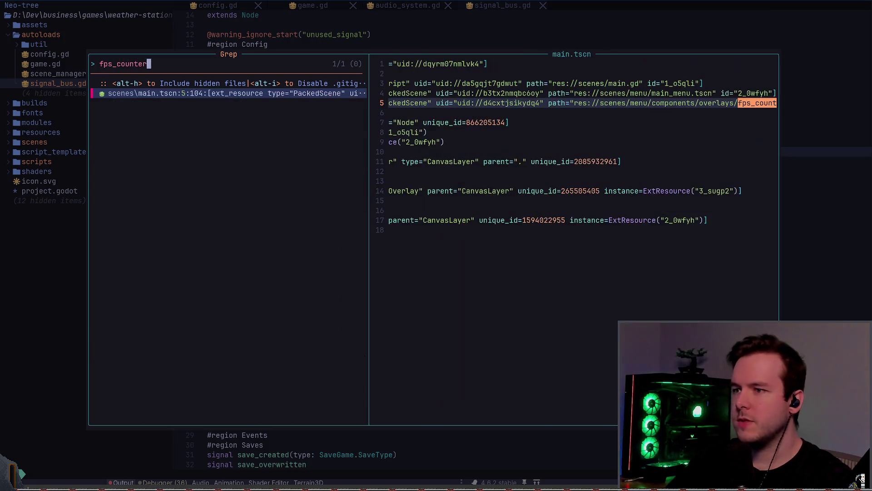
{"action": "key", "text": "Return"}
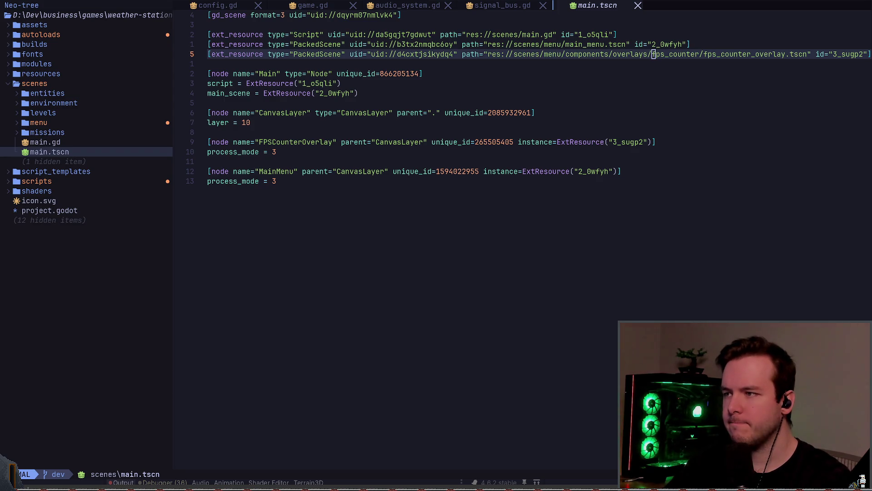
{"action": "key", "text": "alt+Tab"}
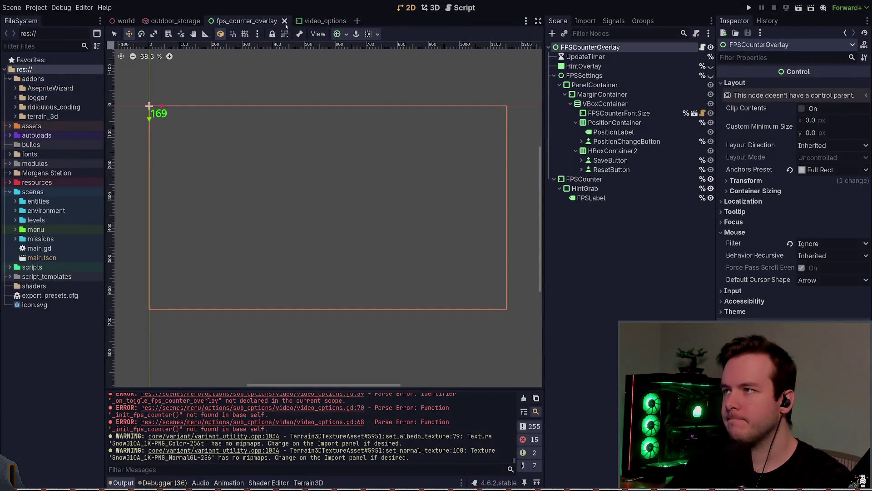
Step: Close the fps_counter_overlay scene and expand scenes > menu > components in the FileSystem dock
{"action": "key", "text": "ctrl+shift+w"}
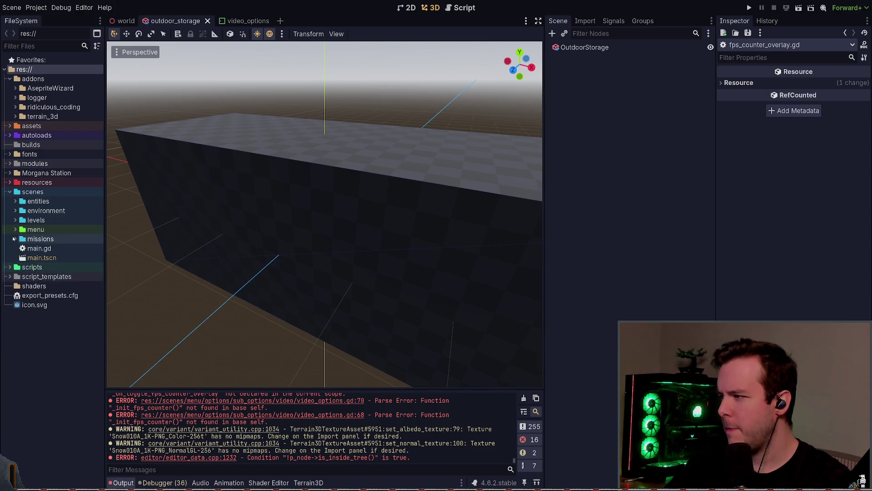
{"action": "left_click", "coordinate": [14, 201]}
{"action": "left_click", "coordinate": [14, 201]}
{"action": "left_click", "coordinate": [14, 220]}
{"action": "left_click", "coordinate": [14, 220]}
{"action": "left_click", "coordinate": [14, 229]}
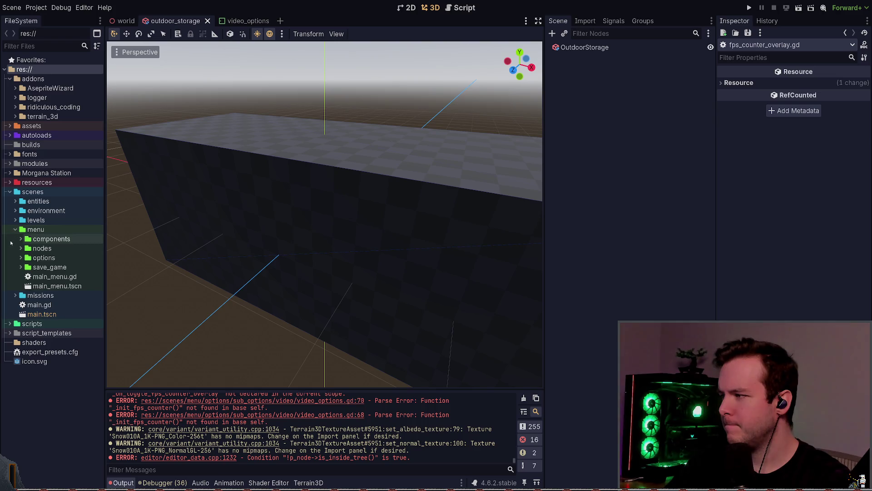
{"action": "left_click", "coordinate": [21, 239]}
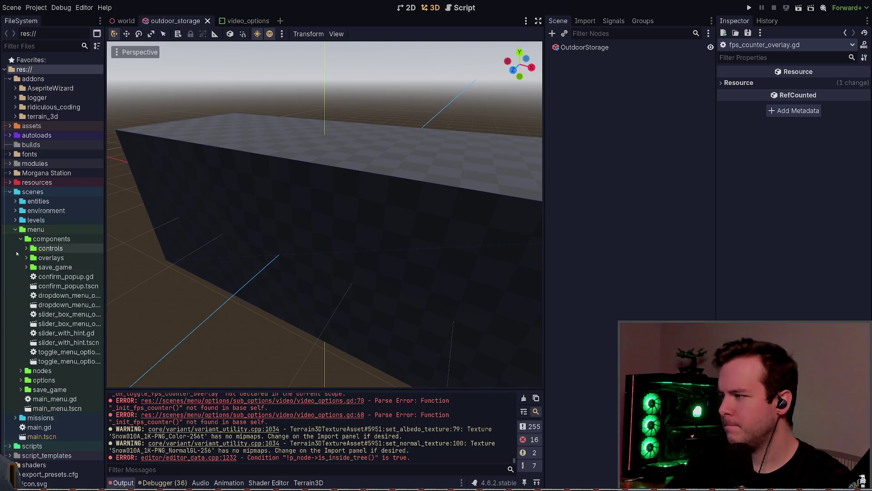
{"action": "left_click", "coordinate": [17, 258]}
{"action": "left_click", "coordinate": [17, 257]}
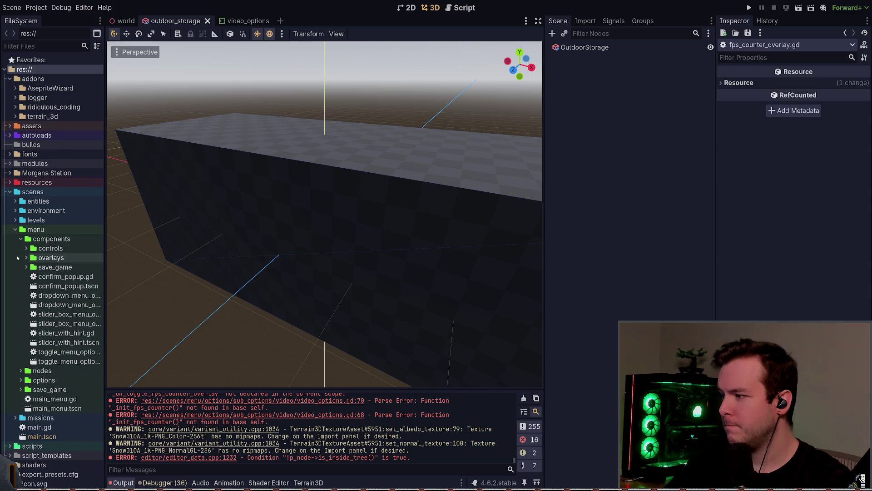
Step: Filter the project files and search for the main scene
{"action": "left_click", "coordinate": [37, 44]}
{"action": "key", "text": "alt+Tab"}
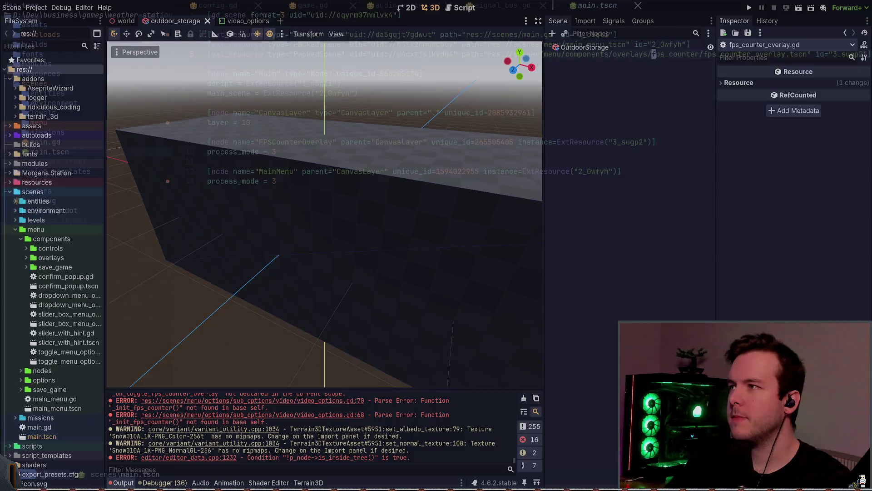
{"action": "key", "text": "alt+Tab"}
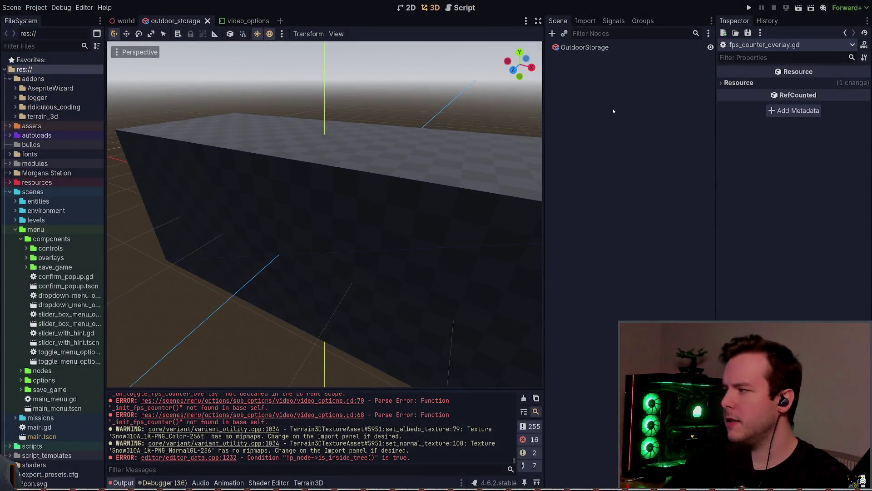
{"action": "key", "text": "alt+Tab"}
{"action": "key", "text": "alt+Tab"}
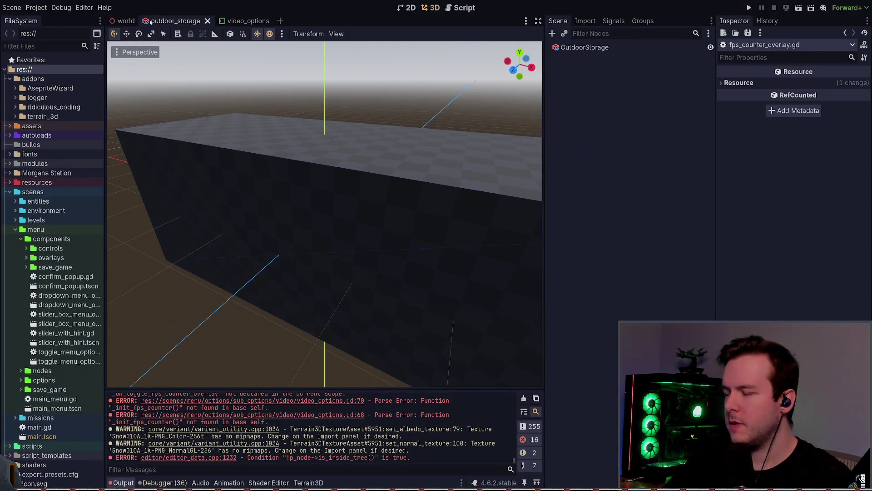
{"action": "key", "text": "F5"}
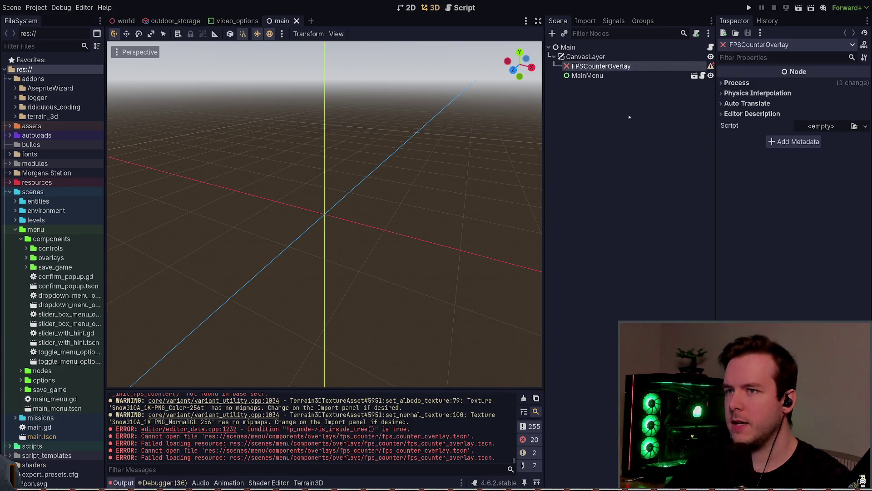
Step: Delete the FPSCounterOverlay node from main.tscn, save the scene, and run the game
{"action": "key", "text": "Delete"}
{"action": "key", "text": "ctrl+s"}
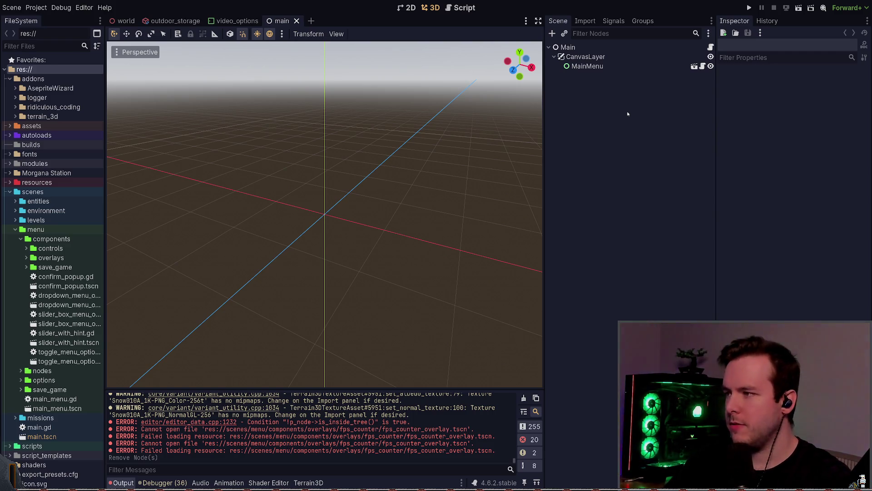
{"action": "key", "text": "alt+Tab"}
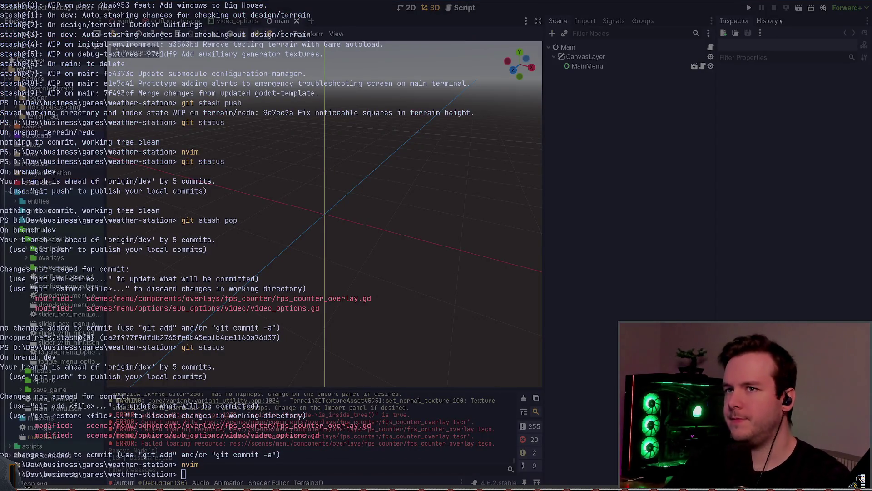
{"action": "key", "text": "alt+Tab"}
{"action": "key", "text": "F5"}
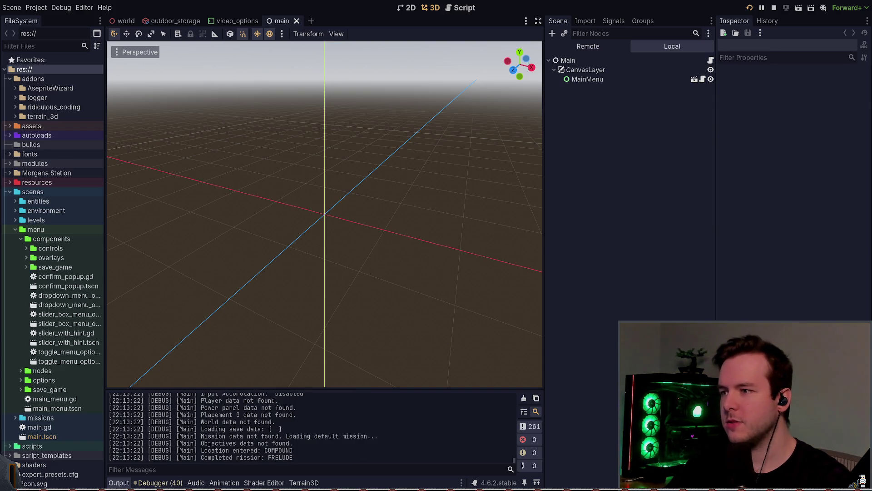
Step: Stop the game and check off 'Fix FPS Counter, or remove it entirely?' in the notes
{"action": "key", "text": "F8"}
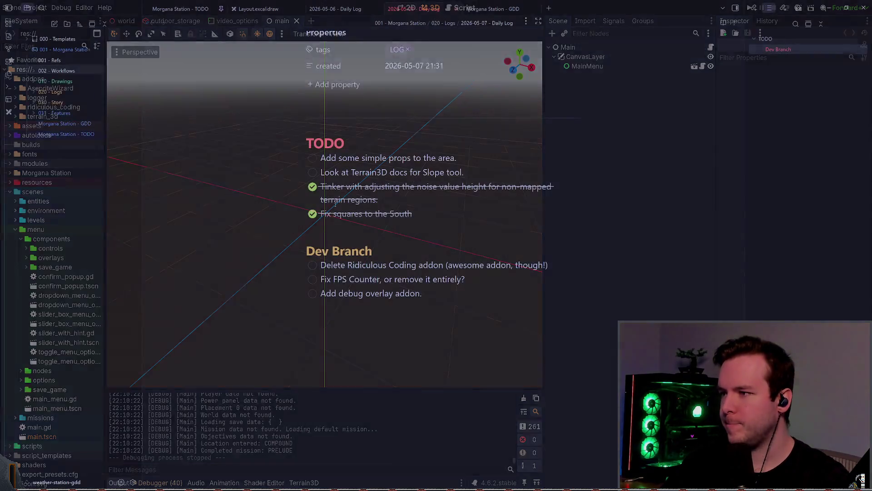
{"action": "left_click", "coordinate": [313, 281]}
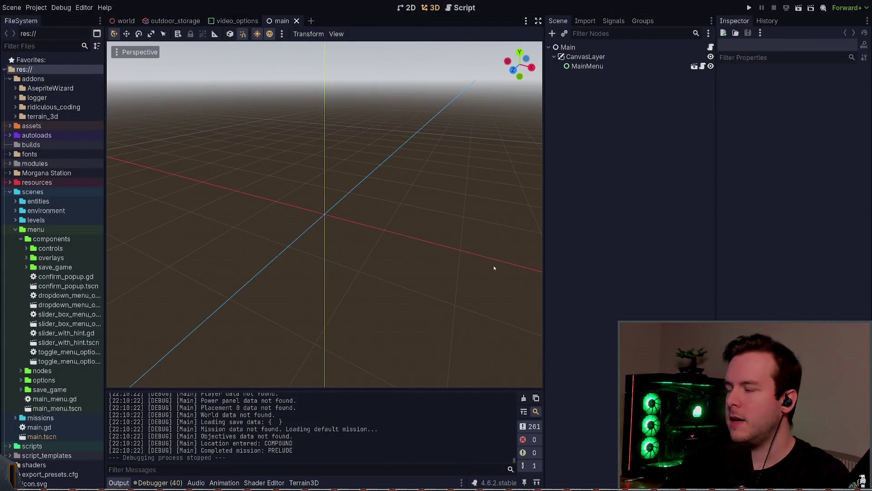
{"action": "key", "text": "alt+Tab"}
Step: Launch nvim in the project and close the main.tscn and signal_bus.gd buffers
{"action": "type", "text": "nvim"}
{"action": "key", "text": "Return"}
{"action": "key", "text": "s"}
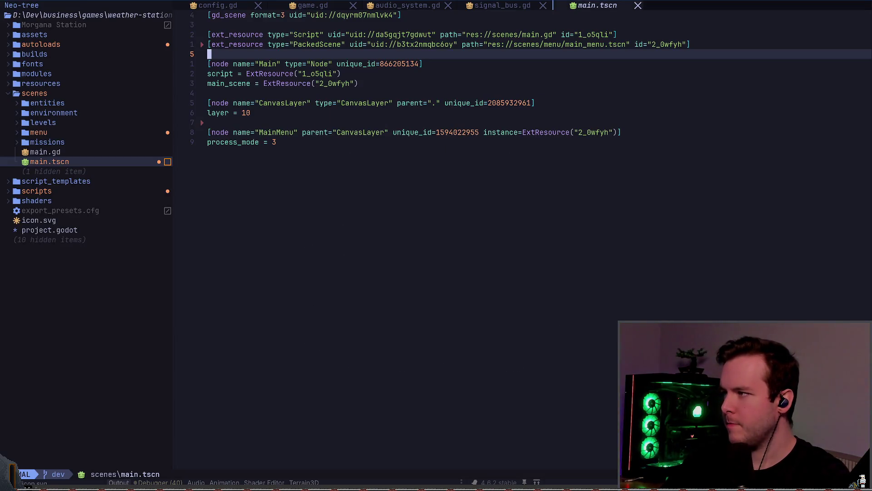
{"action": "key", "text": "space"}
{"action": "key", "text": "b"}
{"action": "key", "text": "d"}
{"action": "key", "text": "shift+h"}
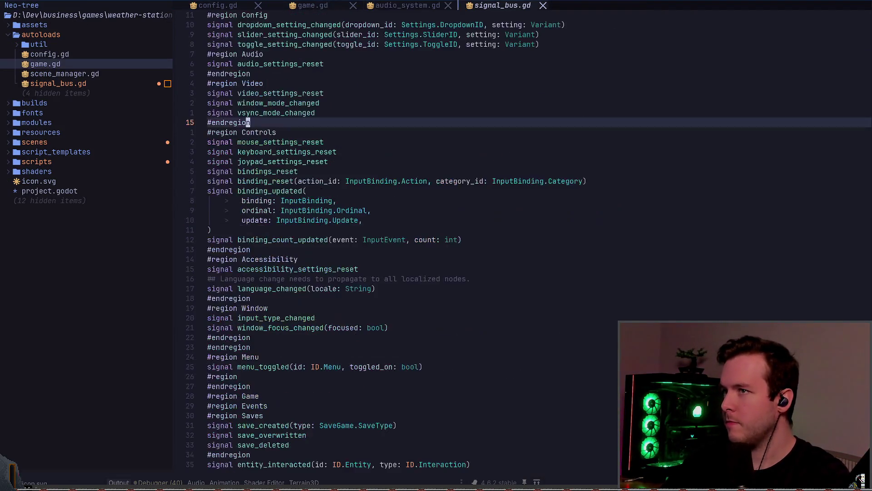
{"action": "key", "text": "space"}
{"action": "key", "text": "b"}
{"action": "key", "text": "d"}
Step: In lazygit, review the deleted fps_counter files and the main.tscn, config_video.gd and settings.gd diffs
{"action": "key", "text": "space"}
{"action": "key", "text": "g"}
{"action": "key", "text": "g"}
{"action": "key", "text": "j"}
{"action": "key", "text": "j"}
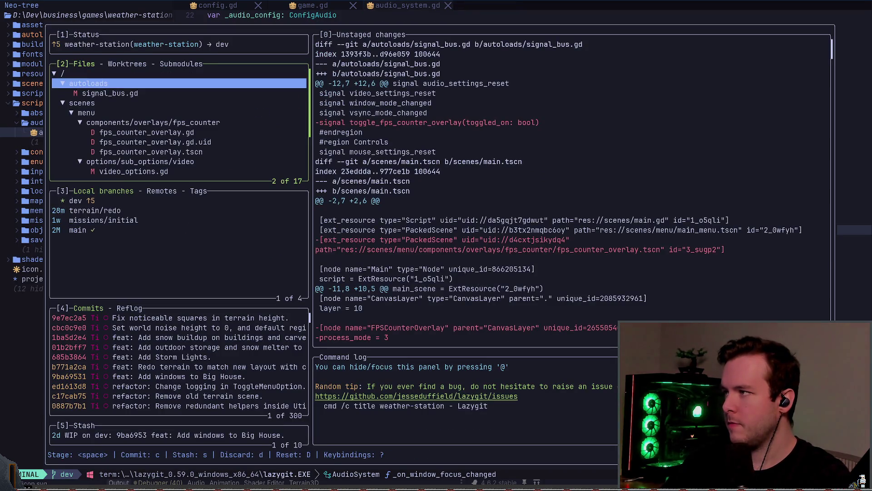
{"action": "key", "text": "k"}
{"action": "key", "text": "Return"}
{"action": "key", "text": "j"}
{"action": "key", "text": "j"}
{"action": "key", "text": "j"}
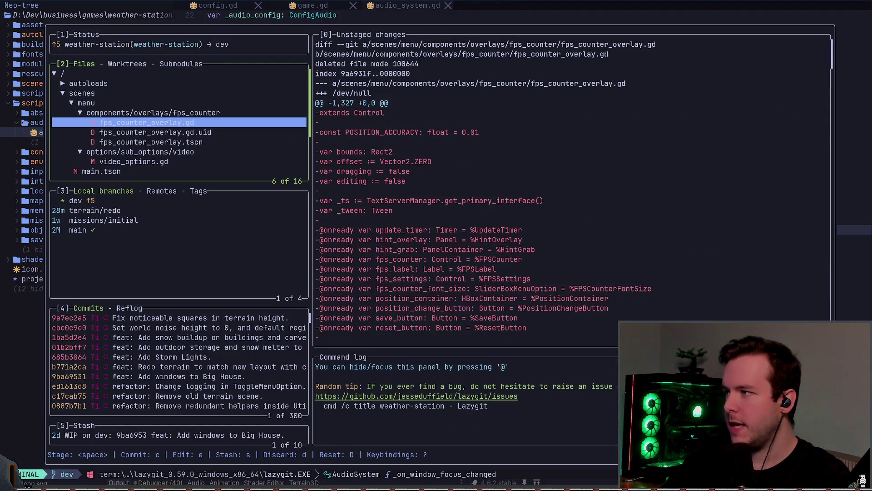
{"action": "key", "text": "j"}
{"action": "key", "text": "j"}
{"action": "key", "text": "j"}
{"action": "key", "text": "j"}
{"action": "key", "text": "k"}
{"action": "key", "text": "j"}
{"action": "key", "text": "j"}
{"action": "key", "text": "j"}
{"action": "key", "text": "j"}
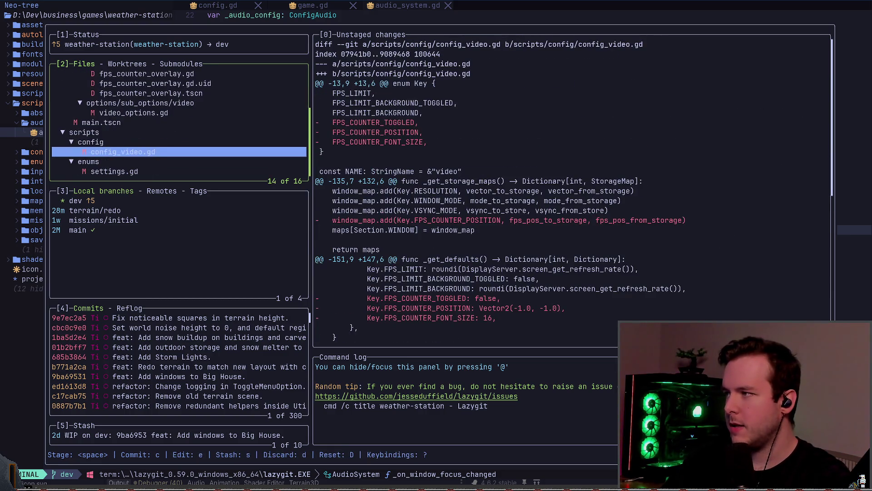
Step: Stage the autoloads, scenes and scripts changes and begin a commit
{"action": "key", "text": "j"}
{"action": "key", "text": "j"}
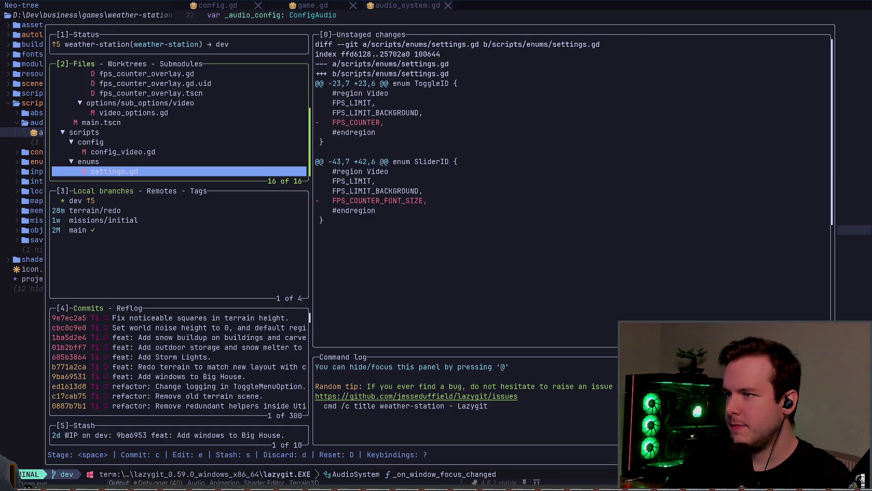
{"action": "key", "text": "k"}
{"action": "key", "text": "k"}
{"action": "key", "text": "k"}
{"action": "key", "text": "k"}
{"action": "key", "text": "space"}
{"action": "key", "text": "j"}
{"action": "key", "text": "space"}
{"action": "key", "text": "j"}
{"action": "key", "text": "j"}
{"action": "key", "text": "j"}
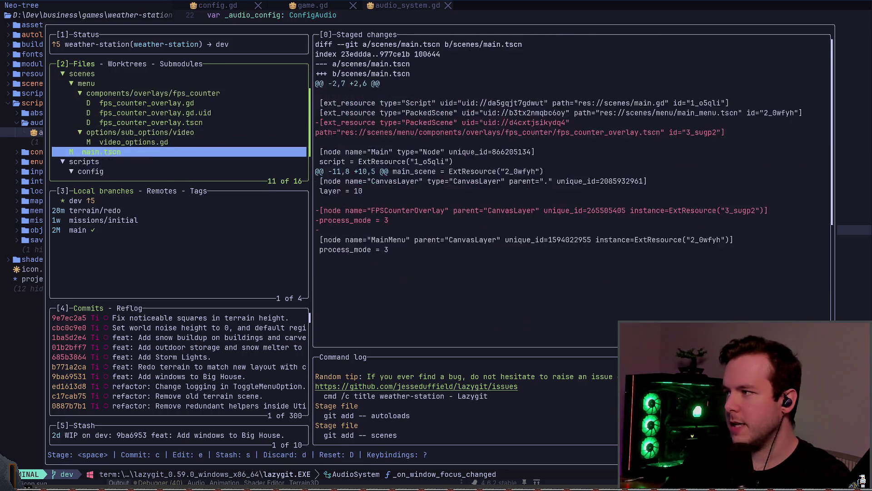
{"action": "key", "text": "space"}
{"action": "key", "text": "j"}
{"action": "key", "text": "j"}
{"action": "key", "text": "j"}
{"action": "key", "text": "j"}
{"action": "key", "text": "k"}
{"action": "key", "text": "k"}
{"action": "key", "text": "k"}
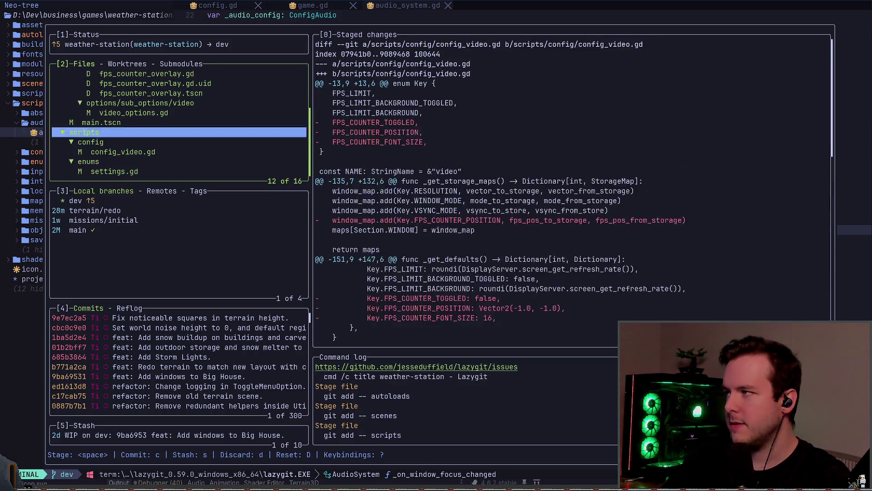
{"action": "key", "text": "j"}
{"action": "key", "text": "c"}
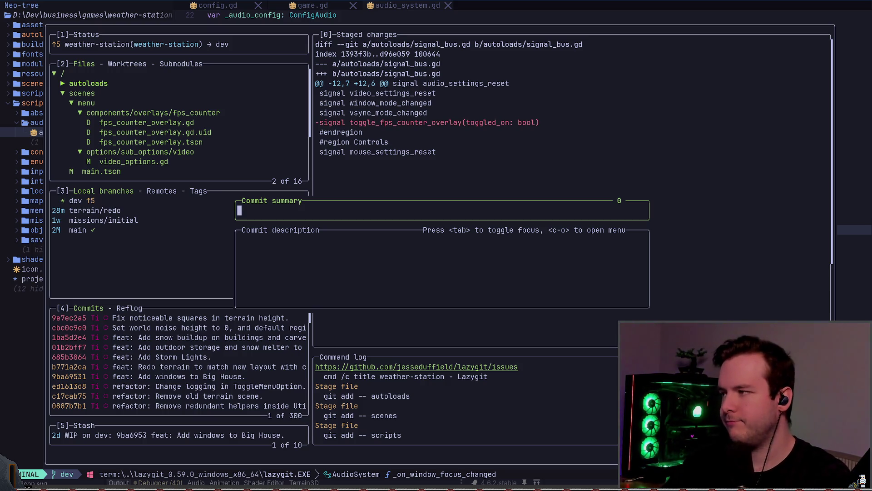
Step: Enter the summary 'refactor: Remove FPS counter.' and create the commit on dev
{"action": "type", "text": "Remove FPS COun"}
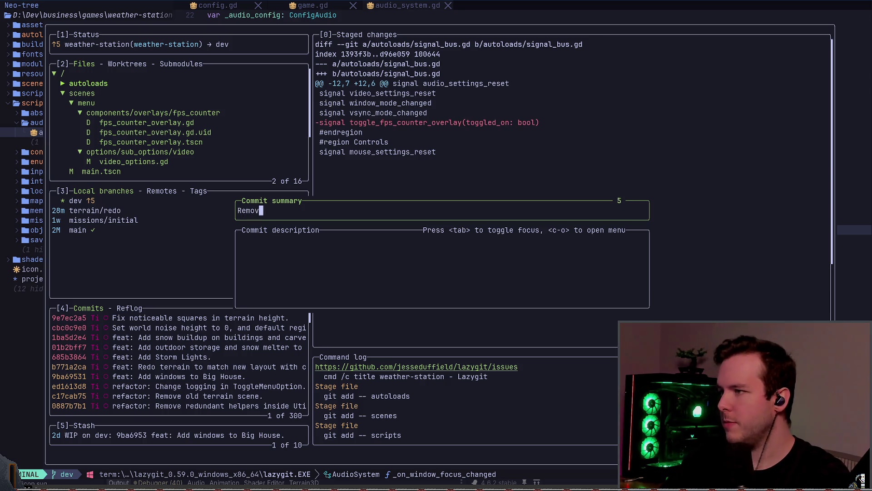
{"action": "key", "text": "BackSpace"}
{"action": "key", "text": "BackSpace"}
{"action": "key", "text": "BackSpace"}
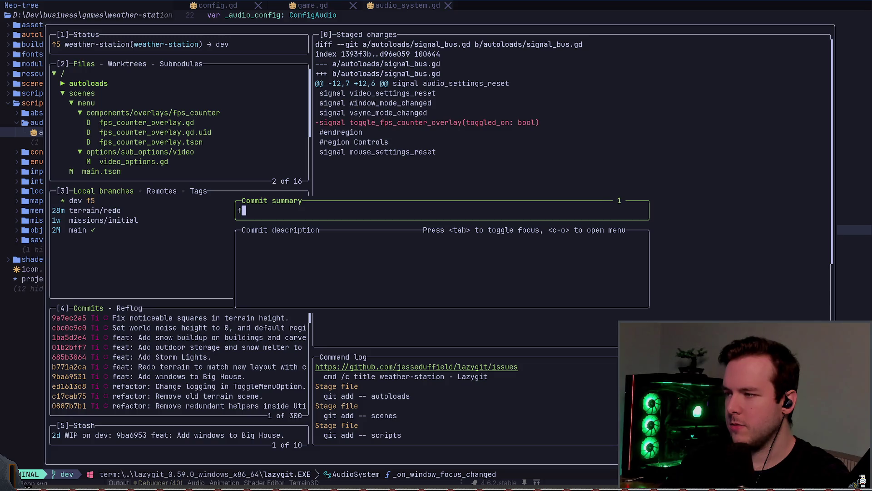
{"action": "key", "text": "BackSpace"}
{"action": "key", "text": "BackSpace"}
{"action": "type", "text": "ref"}
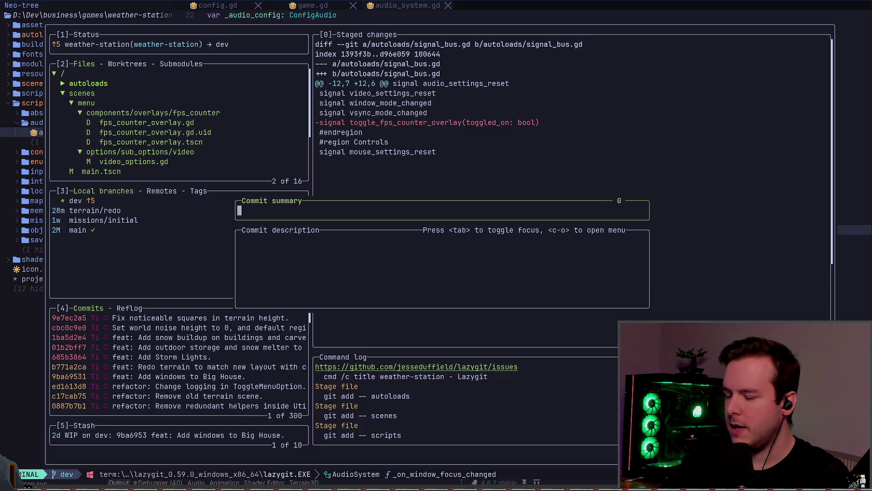
{"action": "type", "text": "actor:"}
{"action": "key", "text": "BackSpace"}
{"action": "type", "text": "Remove FPS counter."}
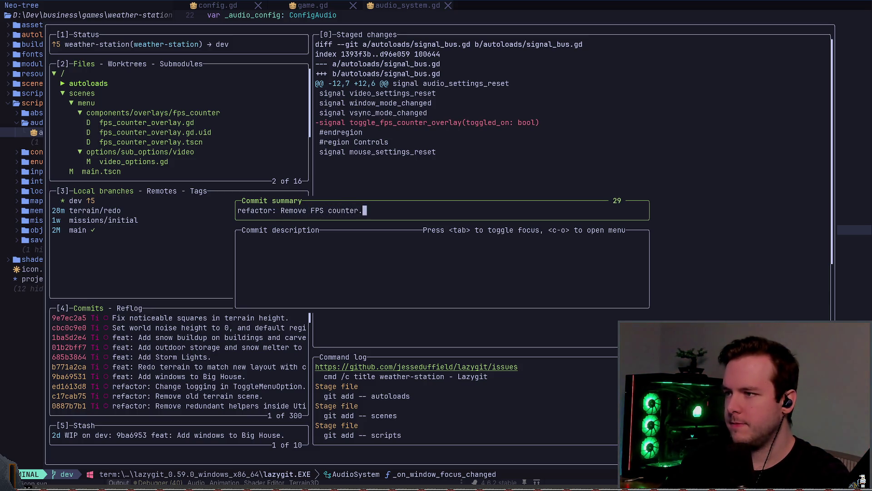
{"action": "key", "text": "Return"}
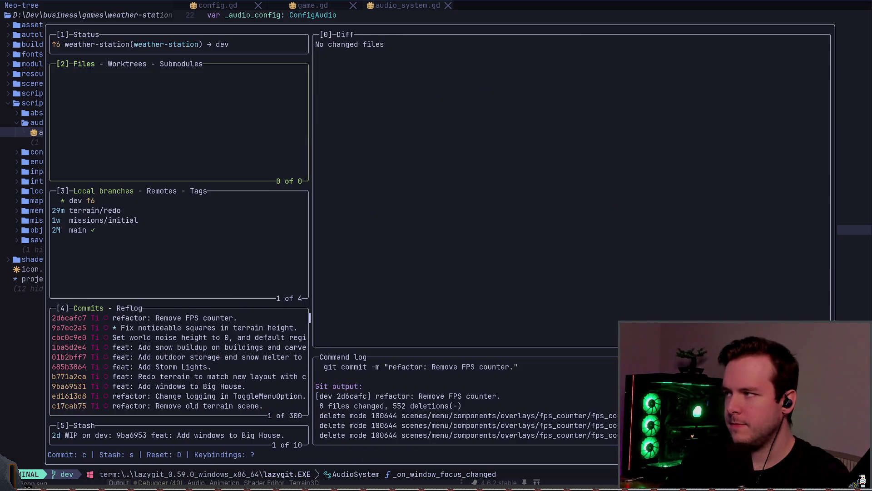
Step: Browse the local branches, inspect terrain/redo's commits, and check out terrain/redo
{"action": "key", "text": "3"}
{"action": "key", "text": "Down"}
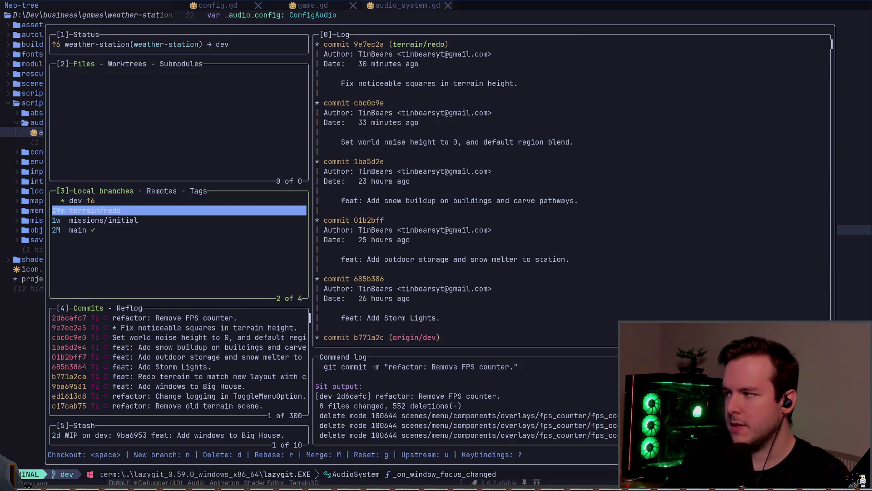
{"action": "key", "text": "Return"}
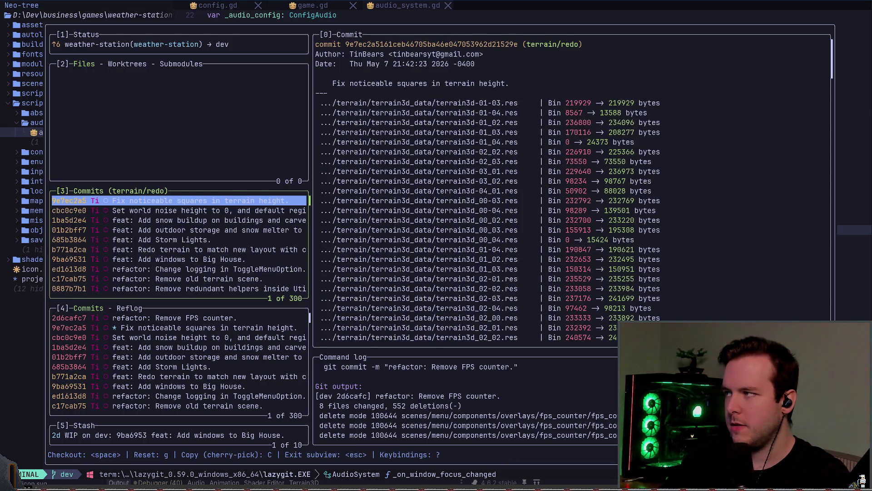
{"action": "key", "text": "q"}
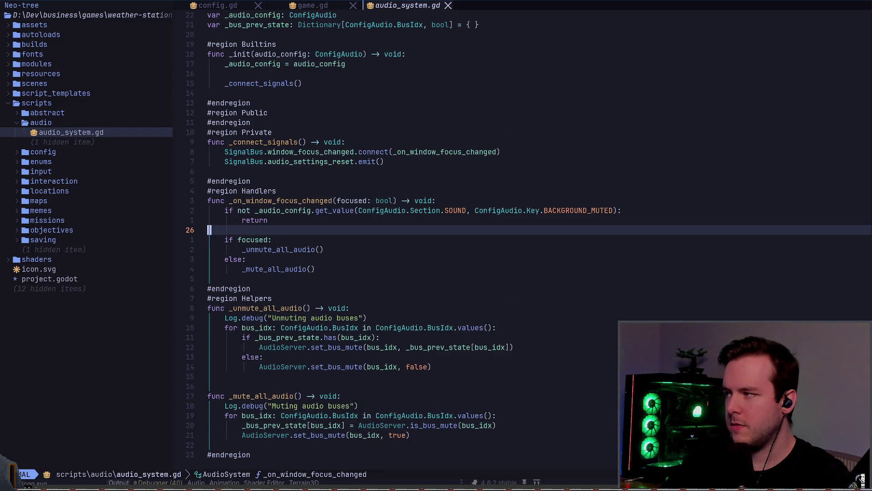
{"action": "key", "text": "space"}
{"action": "key", "text": "g"}
{"action": "key", "text": "g"}
{"action": "key", "text": "3"}
{"action": "key", "text": "Down"}
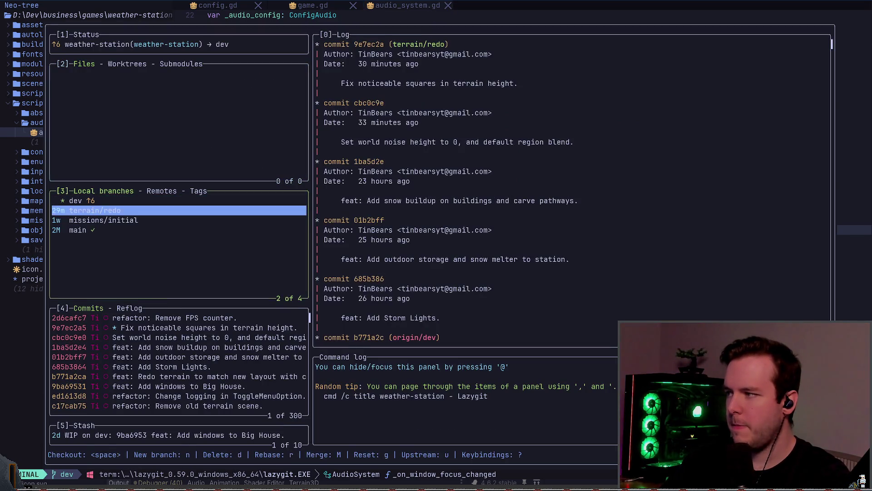
{"action": "key", "text": "Up"}
{"action": "key", "text": "Down"}
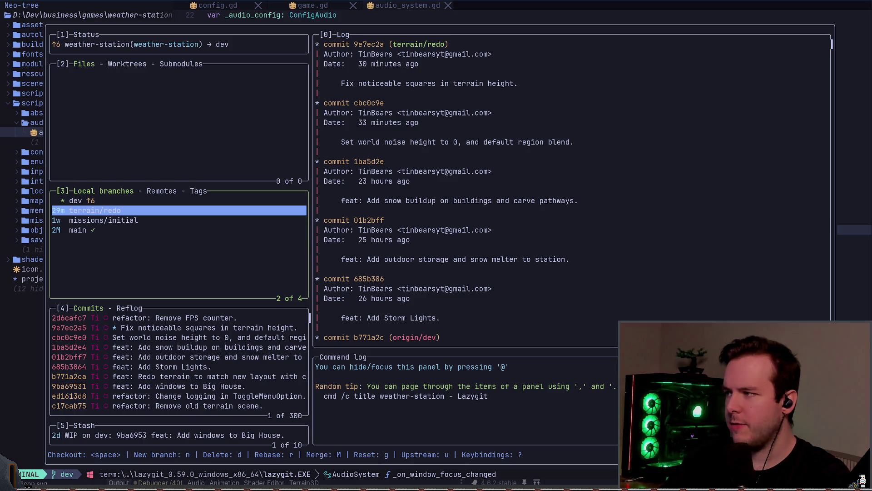
{"action": "key", "text": "space"}
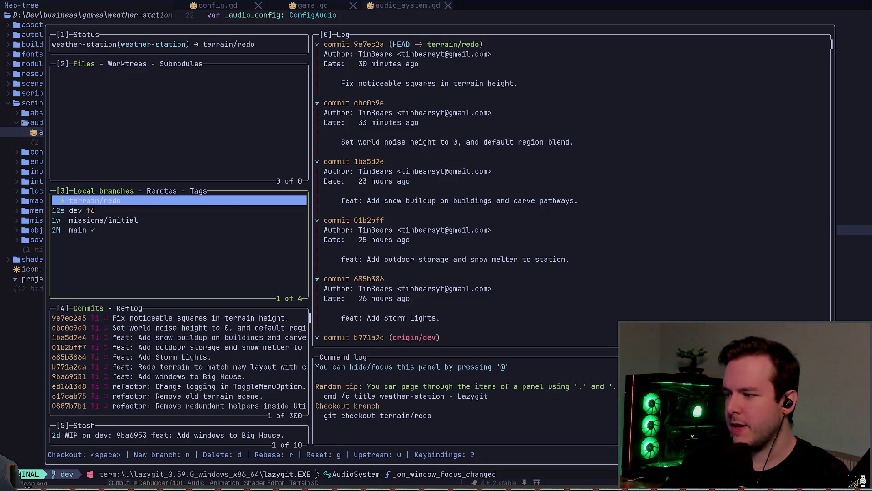
Step: Attempt to fast-forward dev, dismissing the resulting errors
{"action": "key", "text": "Down"}
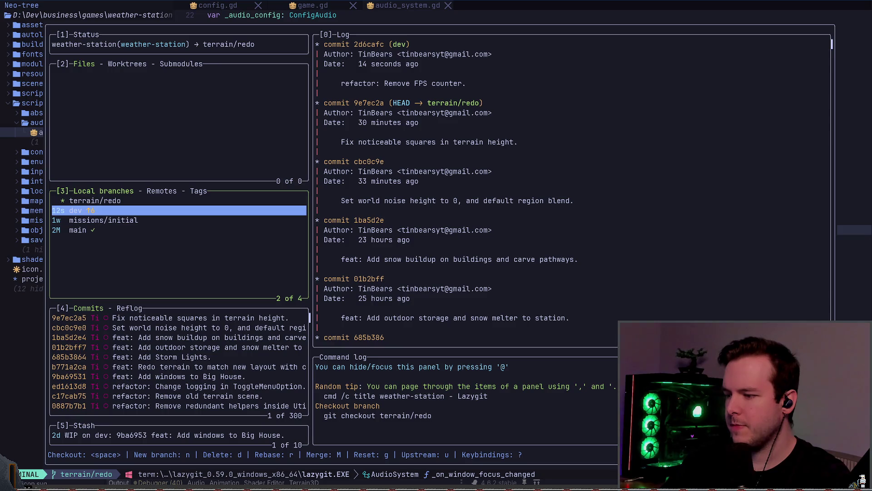
{"action": "key", "text": "f"}
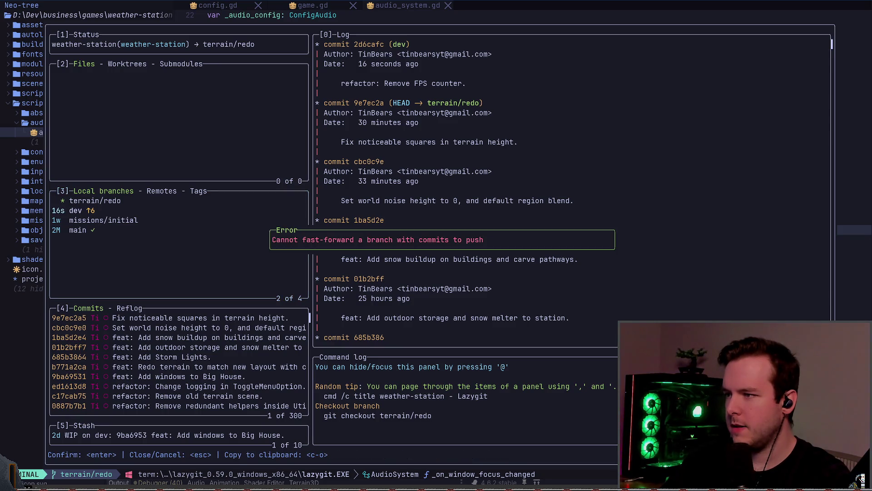
{"action": "key", "text": "Escape"}
{"action": "key", "text": "Up"}
{"action": "key", "text": "Down"}
{"action": "key", "text": "space"}
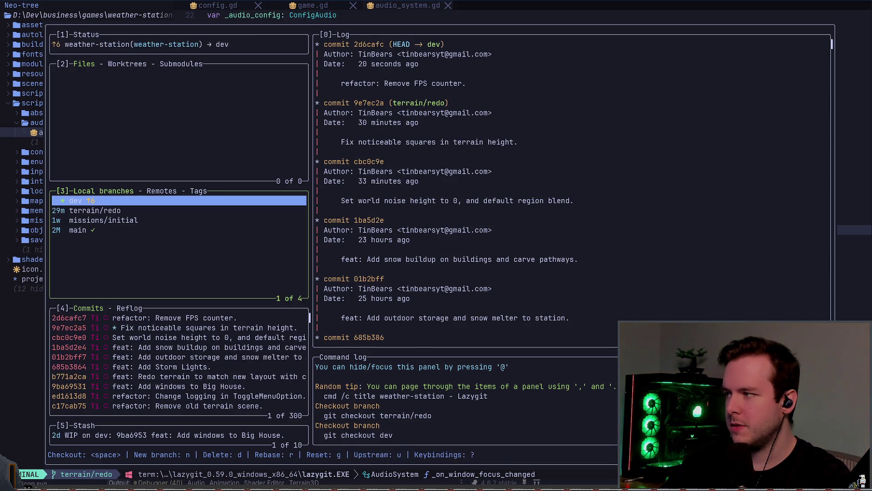
{"action": "key", "text": "Down"}
{"action": "key", "text": "f"}
{"action": "key", "text": "Escape"}
{"action": "key", "text": "f"}
{"action": "key", "text": "Escape"}
Step: Check out dev and push its new commit to origin
{"action": "key", "text": "Up"}
{"action": "key", "text": "Down"}
{"action": "key", "text": "Up"}
{"action": "key", "text": "Down"}
{"action": "key", "text": "space"}
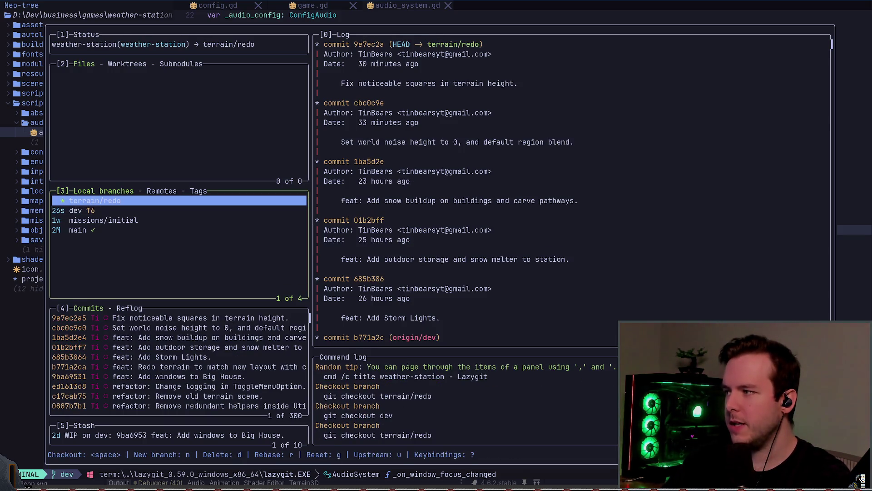
{"action": "key", "text": "Down"}
{"action": "key", "text": "space"}
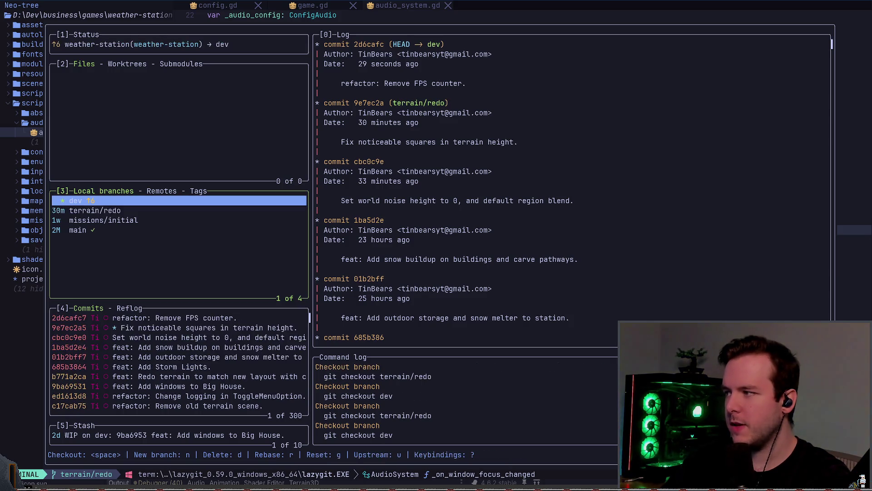
{"action": "key", "text": "shift+p"}
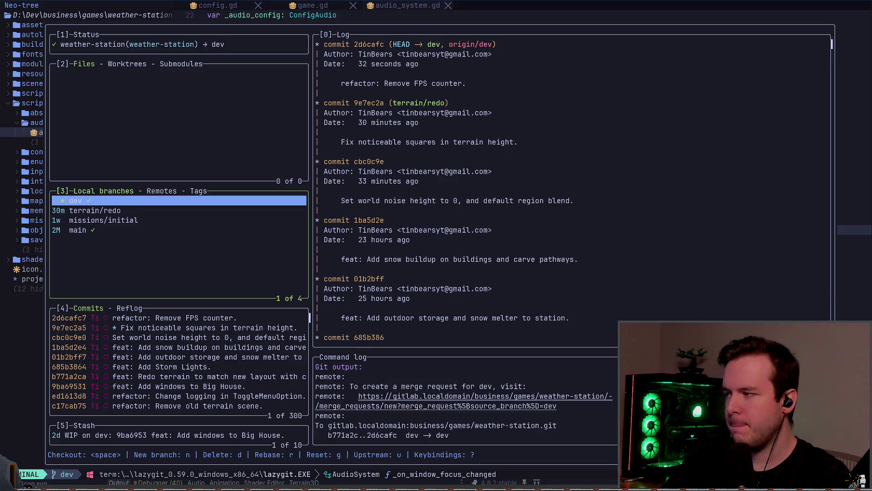
Step: Check out terrain/redo, fast-forward dev to origin/dev, and bring up rebasing onto dev
{"action": "key", "text": "Down"}
{"action": "key", "text": "space"}
{"action": "key", "text": "Down"}
{"action": "key", "text": "f"}
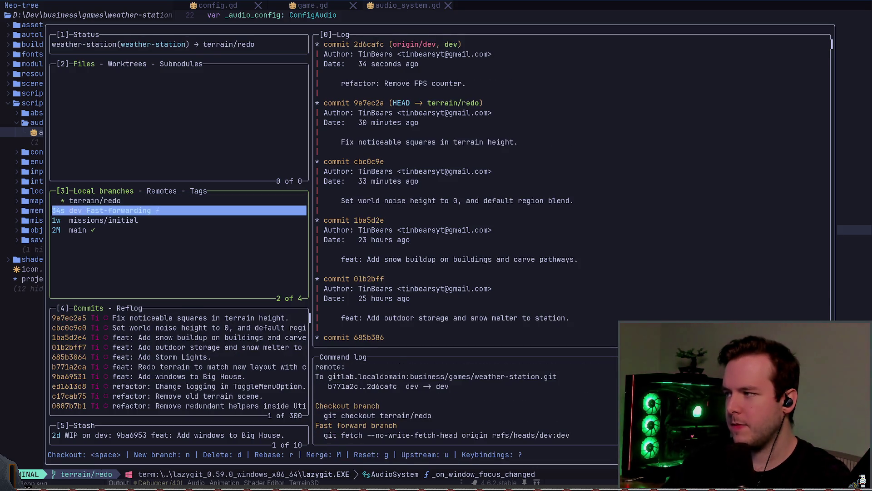
{"action": "key", "text": "Up"}
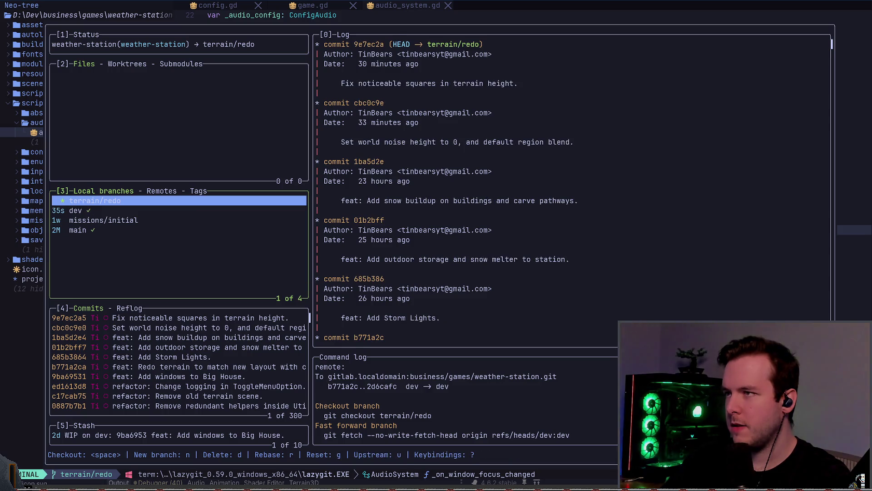
{"action": "key", "text": "Down"}
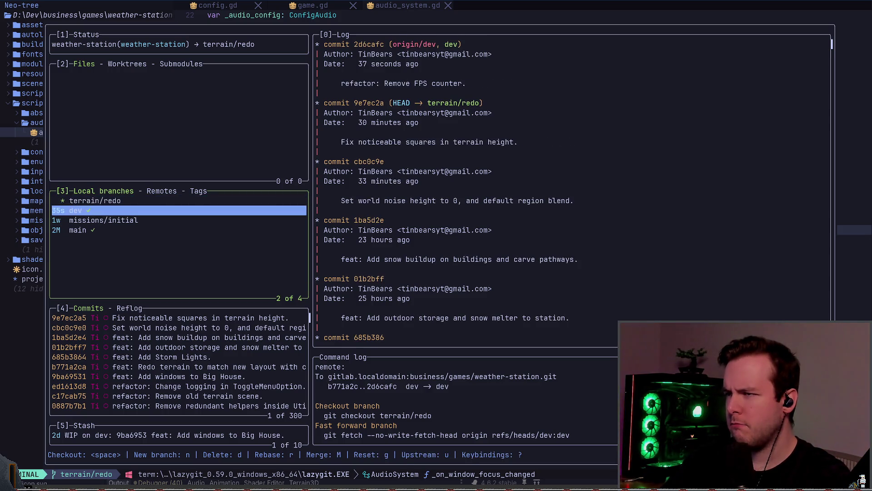
{"action": "key", "text": "Up"}
{"action": "key", "text": "Down"}
{"action": "key", "text": "Up"}
{"action": "key", "text": "Down"}
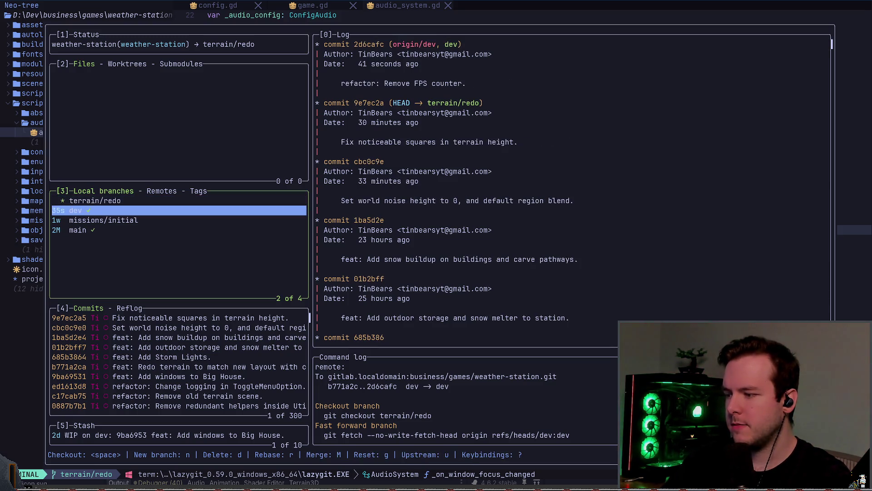
{"action": "key", "text": "r"}
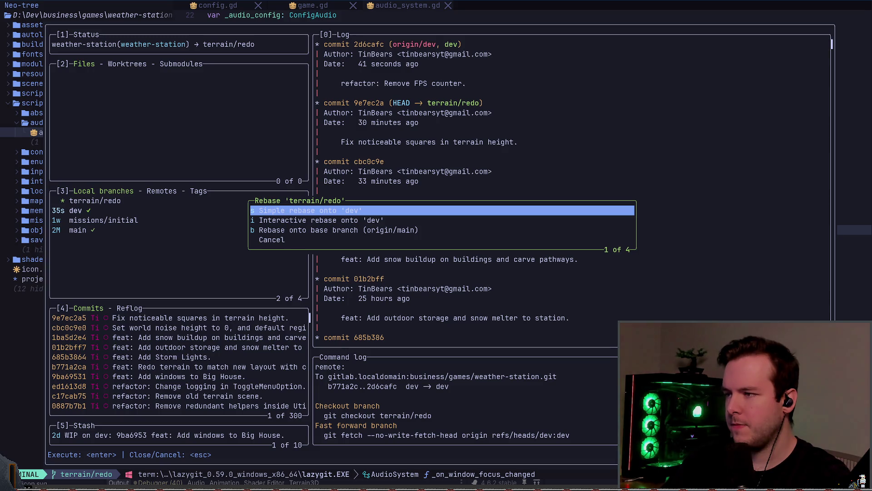
Step: Run 'Simple rebase onto dev' and select terrain/redo to confirm it now sits at dev
{"action": "key", "text": "Return"}
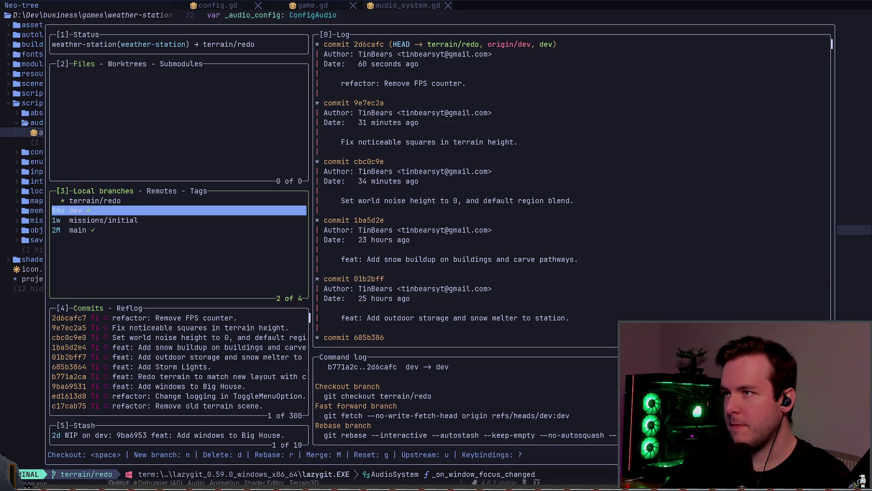
{"action": "left_click", "coordinate": [94, 201]}
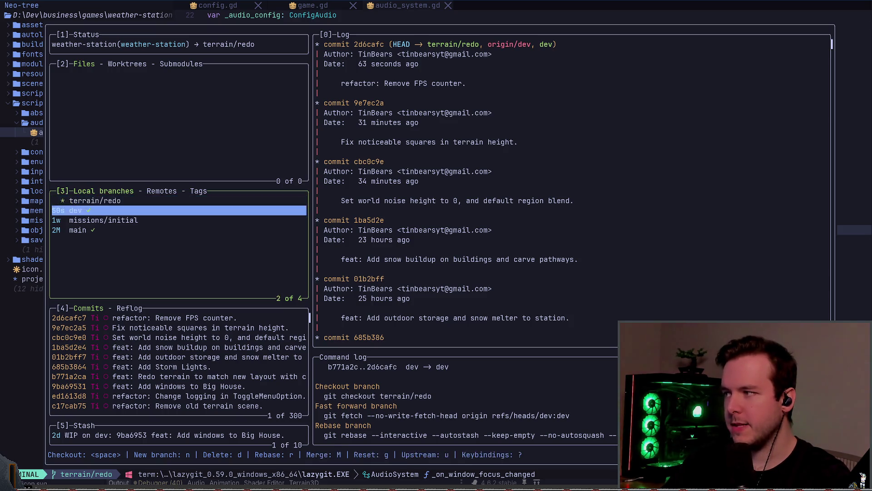
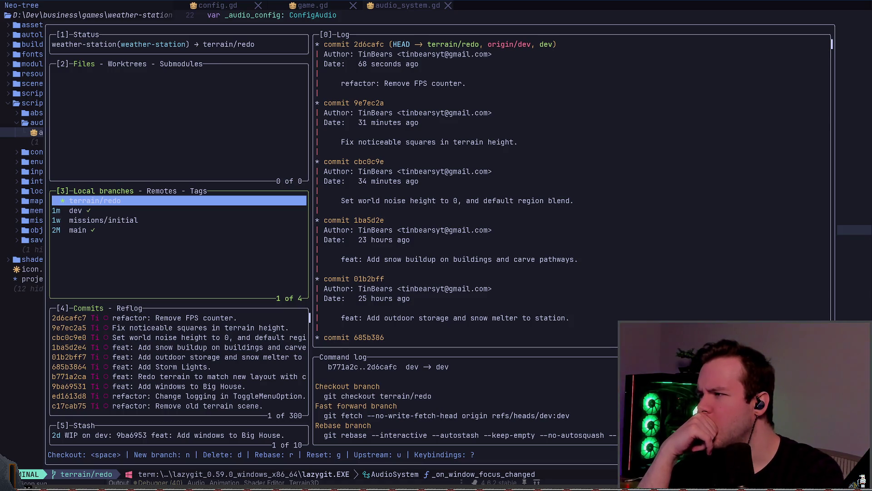
Step: Select the dev branch in lazygit and close the git overview
{"action": "left_click", "coordinate": [76, 210]}
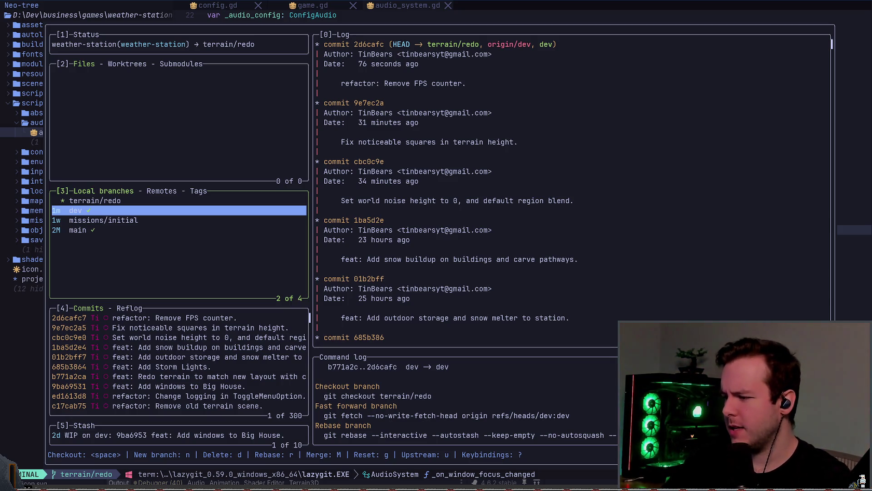
{"action": "key", "text": "q"}
{"action": "key", "text": "k"}
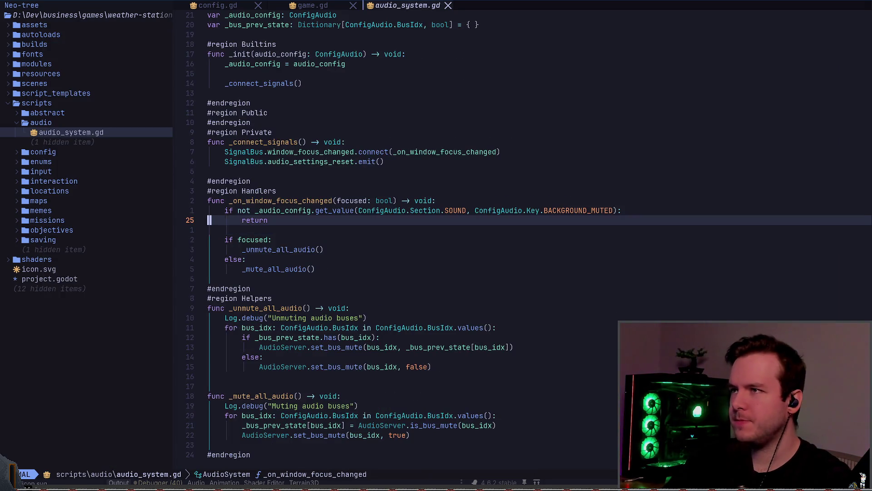
{"action": "key", "text": "shift+h"}
{"action": "key", "text": "shift+l"}
Step: Quit Neovim with :qa and relaunch it with nvim at the PowerShell prompt
{"action": "type", "text": ":qa"}
{"action": "key", "text": "Return"}
{"action": "type", "text": "nvim"}
{"action": "key", "text": "Return"}
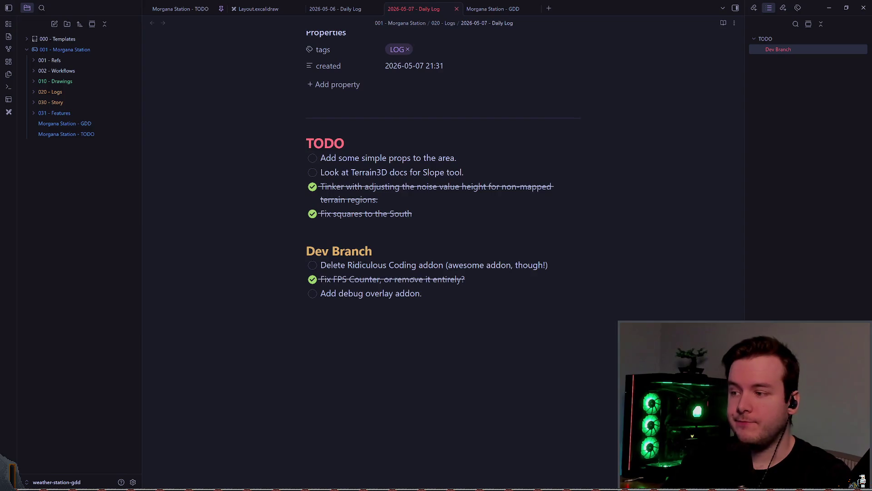
Step: Check the ticked FPS counter task and highlight 'Ridiculous Coding' in the Dev Branch list
{"action": "mouse_move", "coordinate": [321, 265]}
{"action": "left_mouse_down"}
{"action": "mouse_move", "coordinate": [574, 272]}
{"action": "mouse_move", "coordinate": [327, 264]}
{"action": "mouse_move", "coordinate": [340, 279]}
{"action": "left_mouse_up"}
{"action": "left_click", "coordinate": [549, 265]}
{"action": "left_click", "coordinate": [329, 266]}
{"action": "left_click_drag", "start_coordinate": [447, 264], "coordinate": [547, 265]}
{"action": "left_click", "coordinate": [386, 265]}
{"action": "mouse_move", "coordinate": [347, 265]}
{"action": "left_mouse_down"}
{"action": "mouse_move", "coordinate": [438, 265]}
{"action": "mouse_move", "coordinate": [418, 266]}
{"action": "left_mouse_up"}
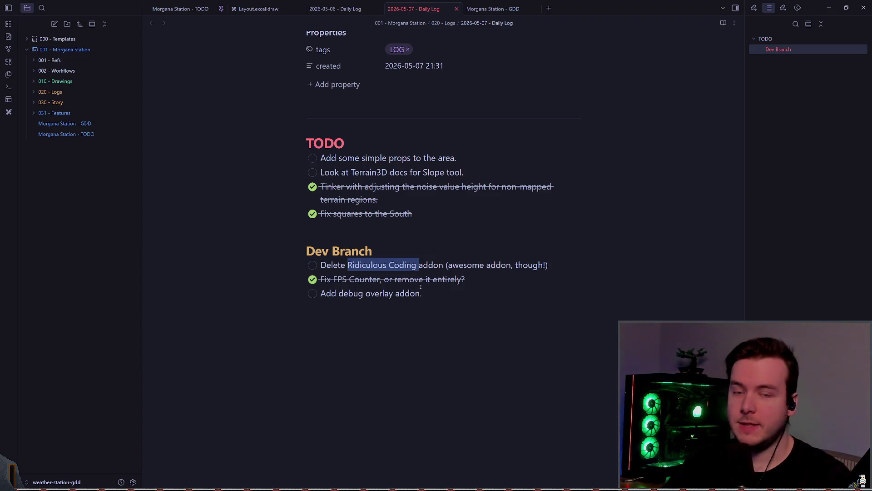
{"action": "key", "text": "alt+Tab"}
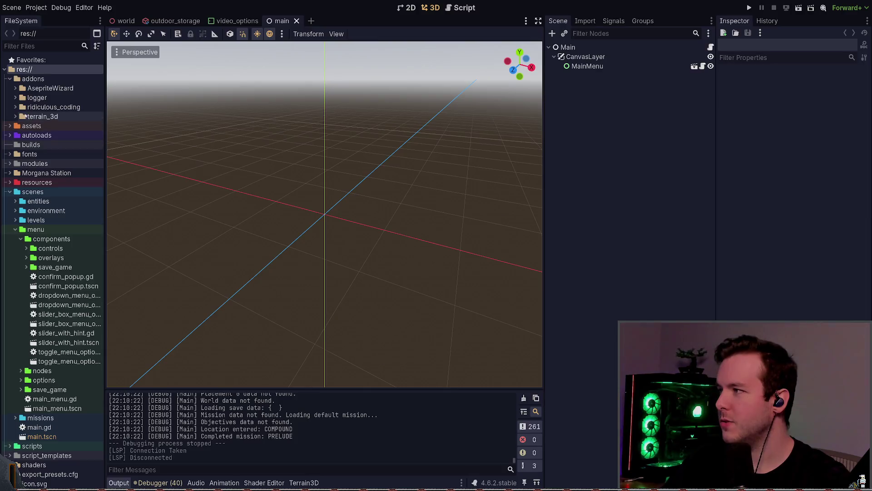
Step: Select the ridiculous_coding folder, then check out dev in Neovim's lazygit
{"action": "left_click", "coordinate": [54, 107]}
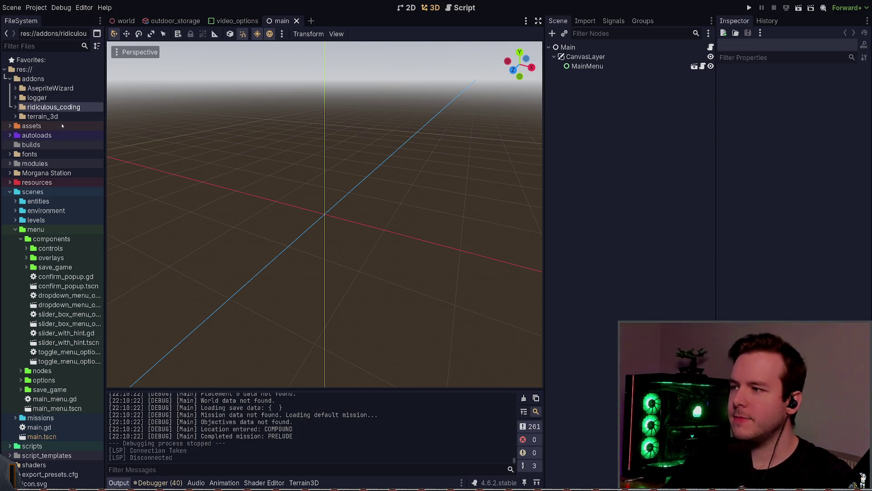
{"action": "key", "text": "alt+Tab"}
{"action": "key", "text": "alt+Tab"}
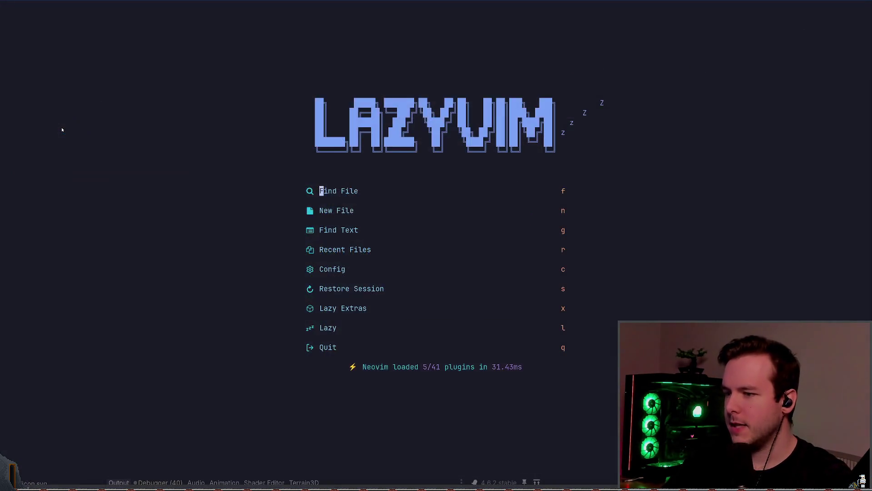
{"action": "key", "text": "s"}
{"action": "key", "text": "space"}
{"action": "key", "text": "g"}
{"action": "key", "text": "g"}
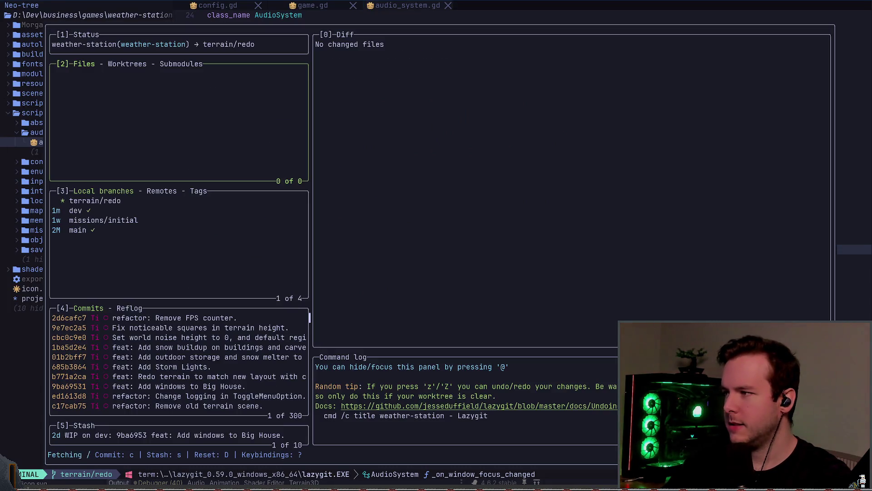
{"action": "key", "text": "3"}
{"action": "key", "text": "Down"}
{"action": "key", "text": "space"}
Step: Back in Godot, review the plugin list in Project Settings and close it
{"action": "key", "text": "alt+Tab"}
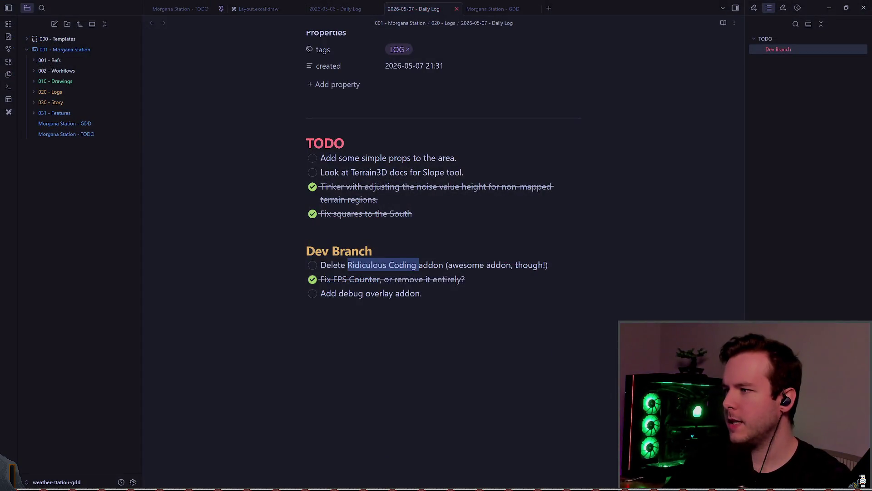
{"action": "key", "text": "alt+Tab"}
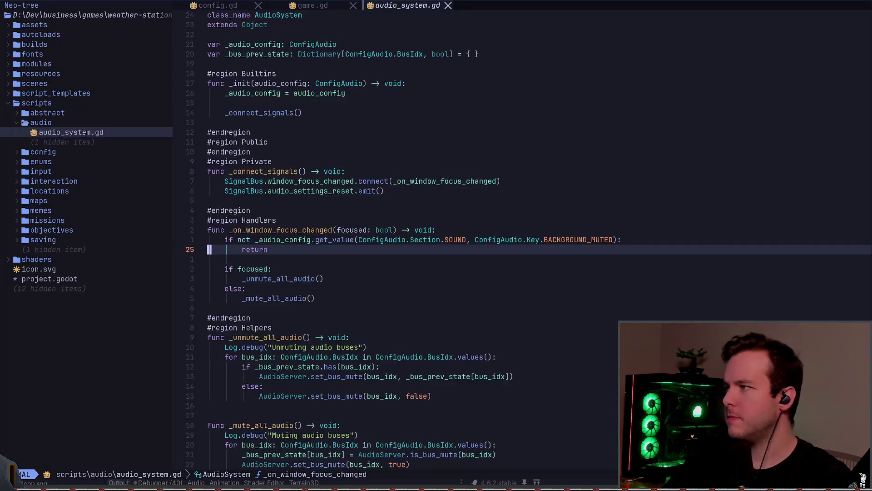
{"action": "key", "text": "k"}
{"action": "key", "text": "k"}
{"action": "key", "text": "k"}
{"action": "key", "text": "k"}
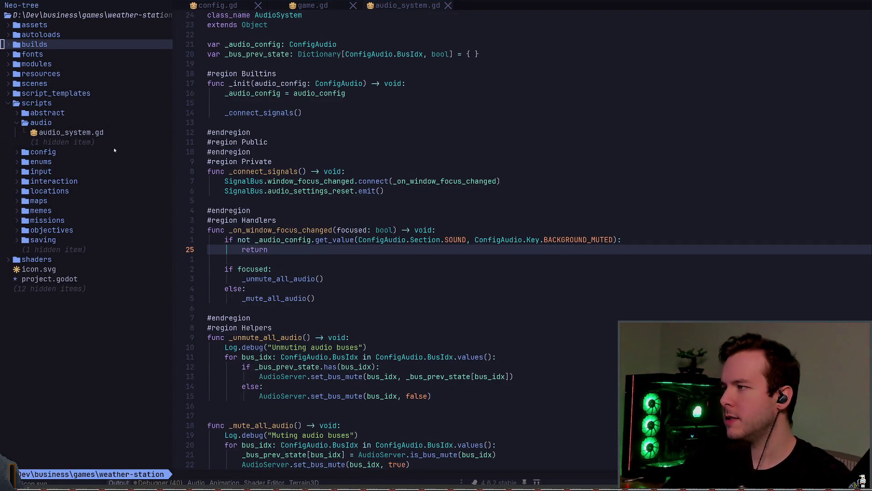
{"action": "key", "text": "alt+Tab"}
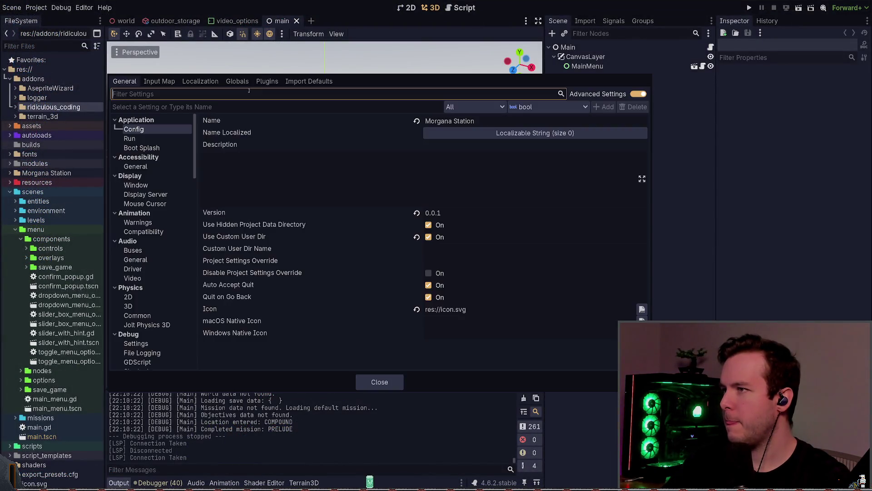
{"action": "left_click", "coordinate": [265, 81]}
{"action": "key", "text": "Escape"}
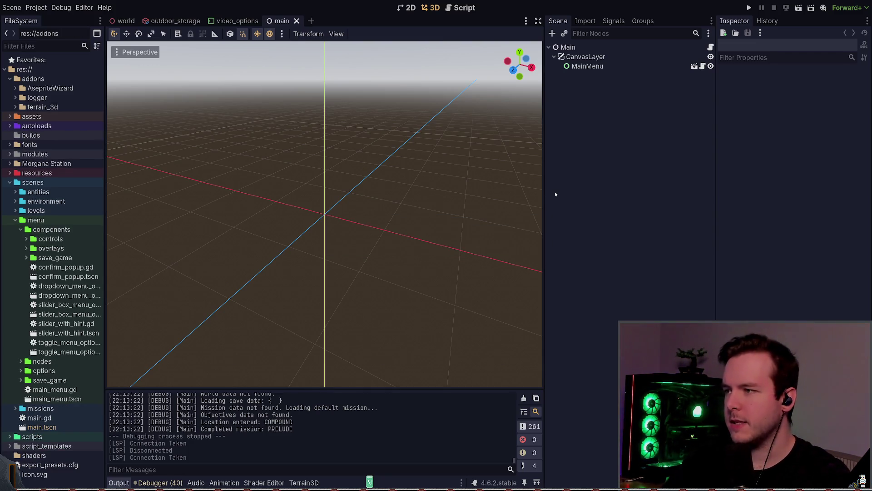
{"action": "key", "text": "alt+Tab"}
Step: Stage the deleted ridiculous_coding addon files in lazygit
{"action": "key", "text": "space"}
{"action": "key", "text": "g"}
{"action": "key", "text": "g"}
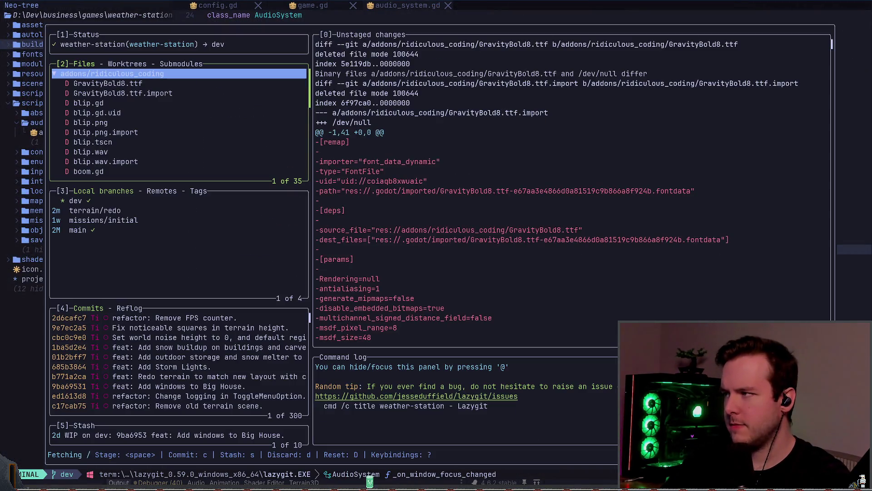
{"action": "key", "text": "space"}
{"action": "key", "text": "Return"}
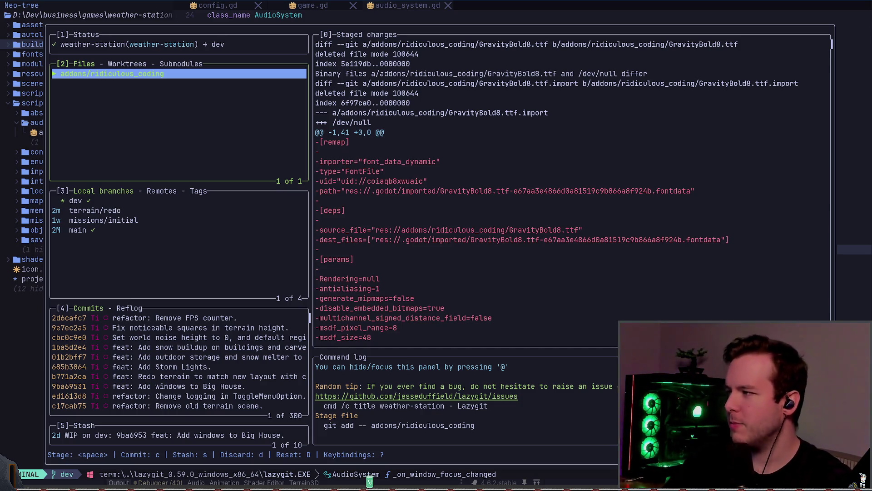
Step: Commit as 'refactor: Remove Ridiculous Coding addon (cool addon, though!).' and push dev
{"action": "key", "text": "c"}
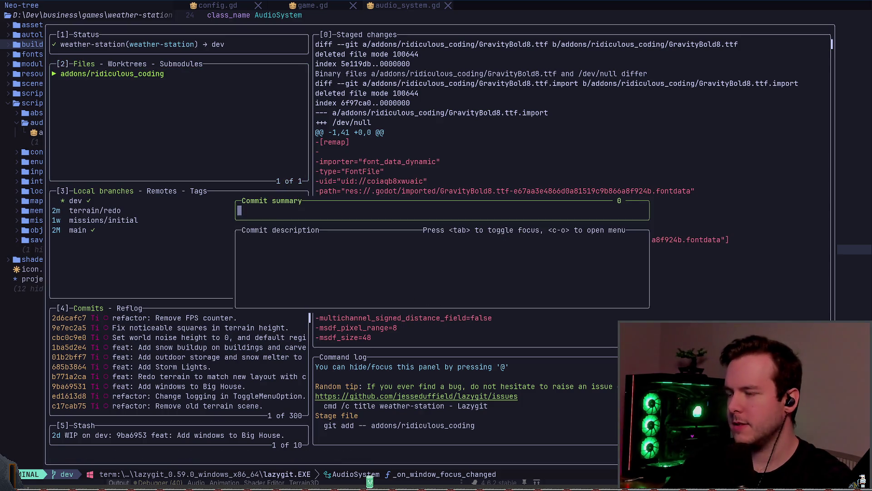
{"action": "type", "text": "refactor: "}
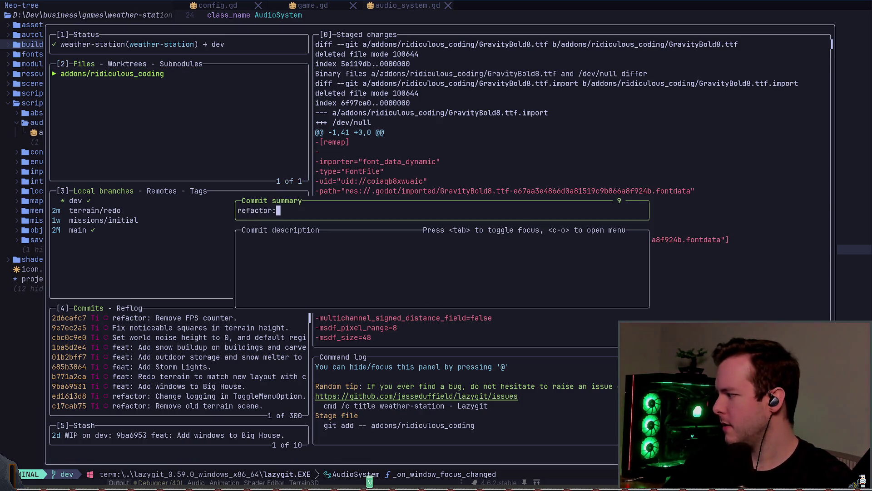
{"action": "type", "text": "Remove Rid"}
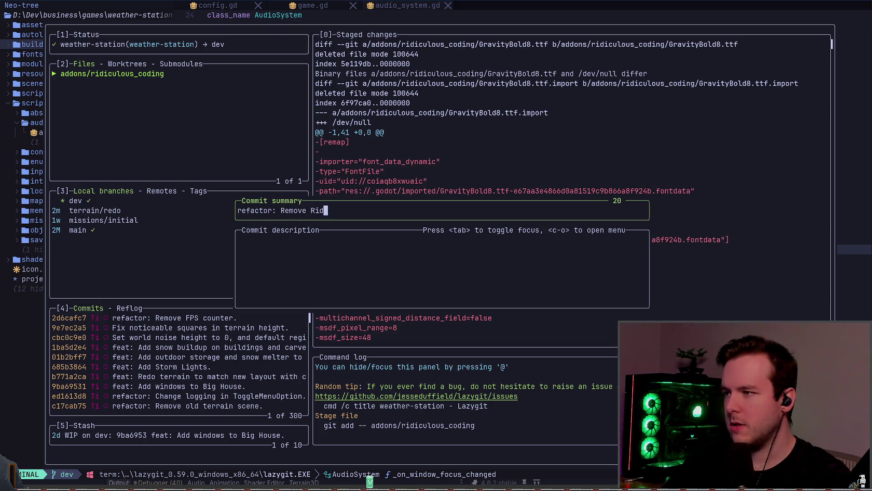
{"action": "type", "text": "iculous "}
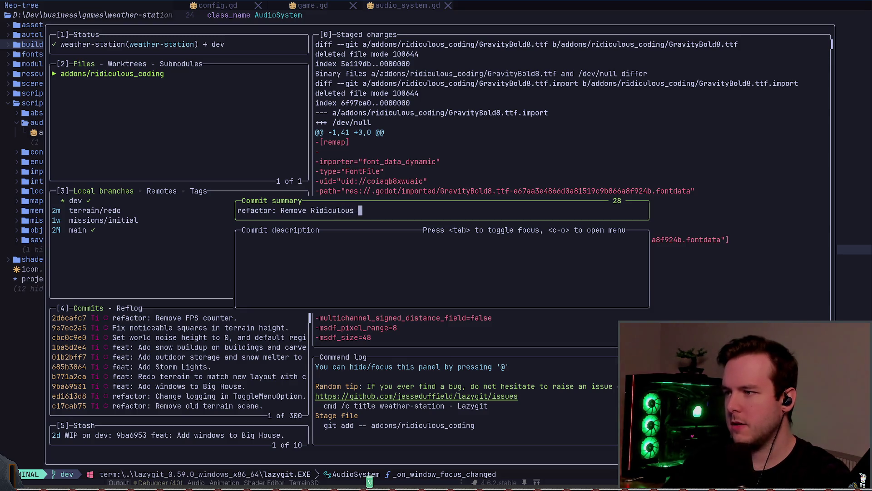
{"action": "type", "text": "Coding addon"}
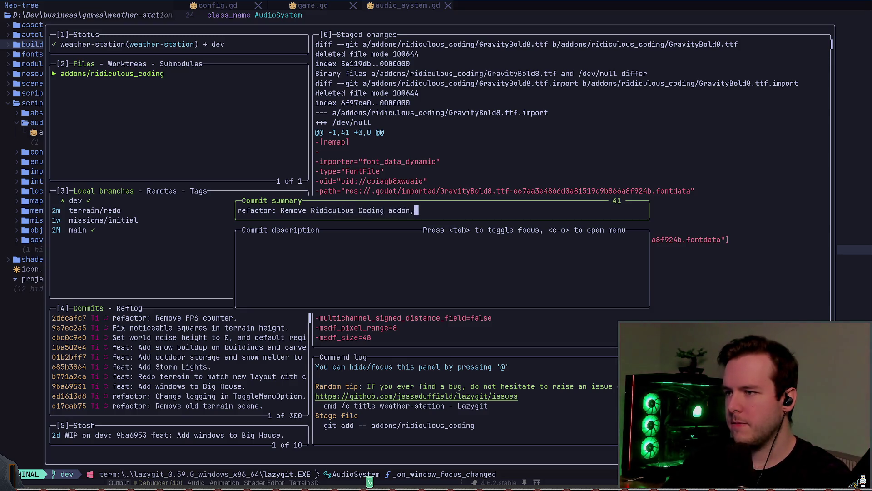
{"action": "type", "text": "."}
{"action": "key", "text": "BackSpace"}
{"action": "type", "text": "(col"}
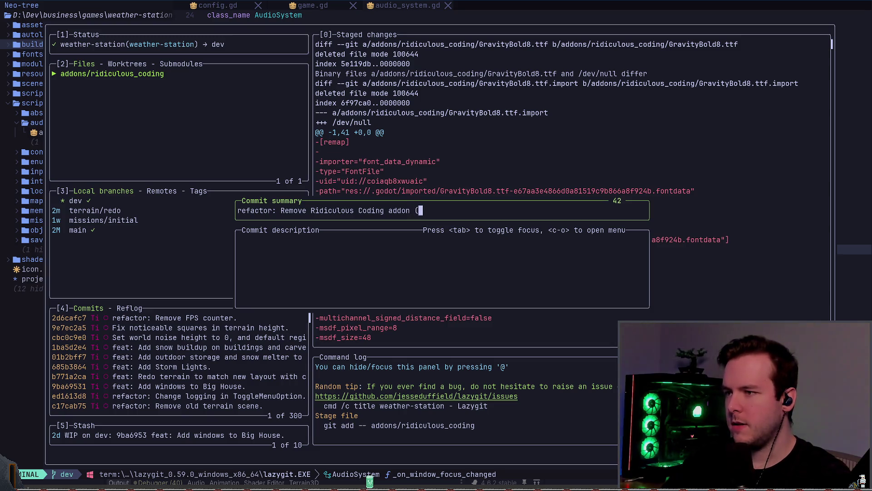
{"action": "type", "text": "addon, though!))"}
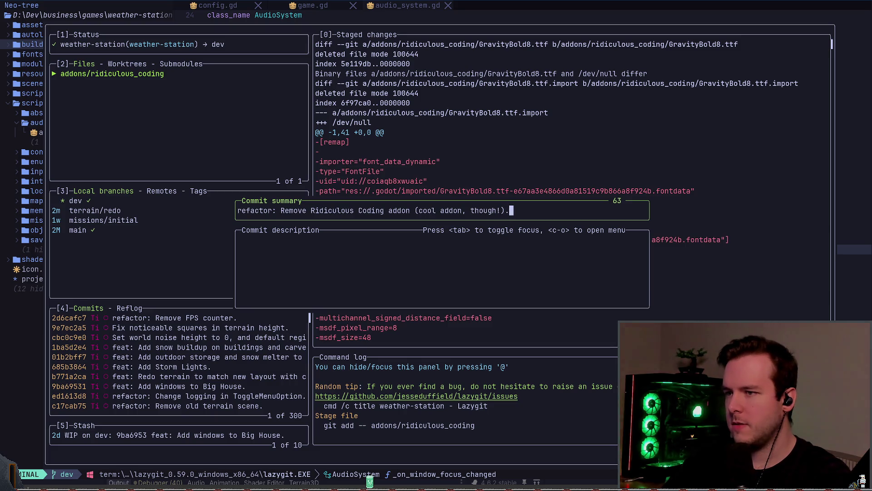
{"action": "key", "text": "Return"}
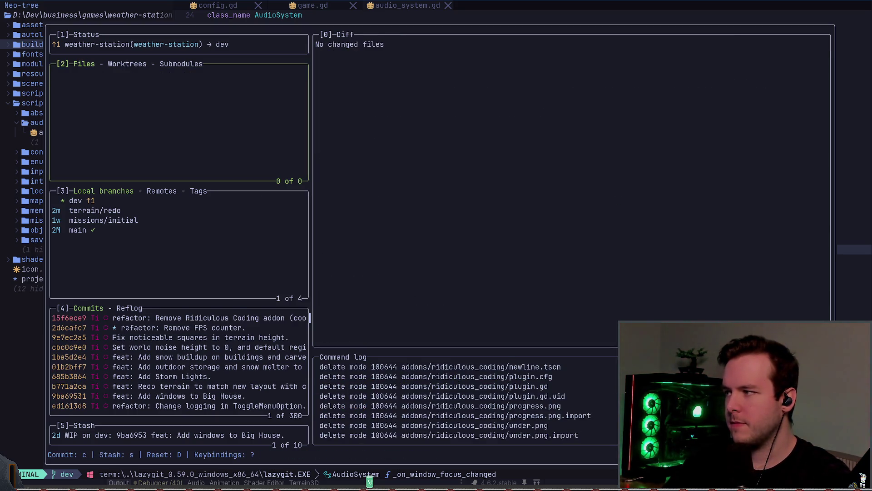
{"action": "key", "text": "shift+p"}
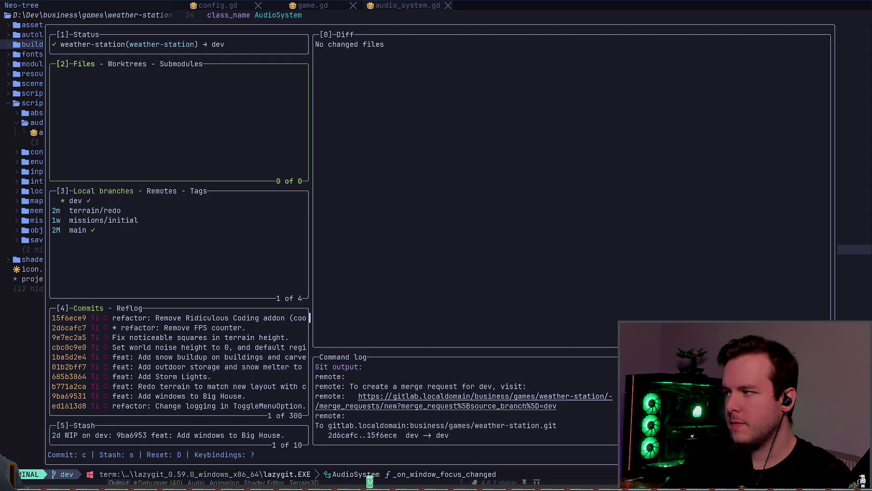
{"action": "left_click", "coordinate": [95, 211]}
Step: Check out terrain/redo, fast-forward dev, and cancel the autostash checkout of dev
{"action": "key", "text": "space"}
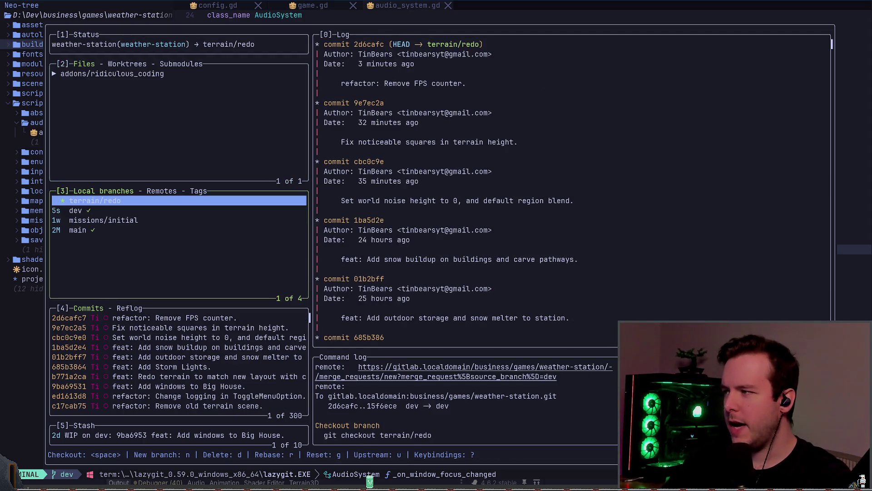
{"action": "key", "text": "f"}
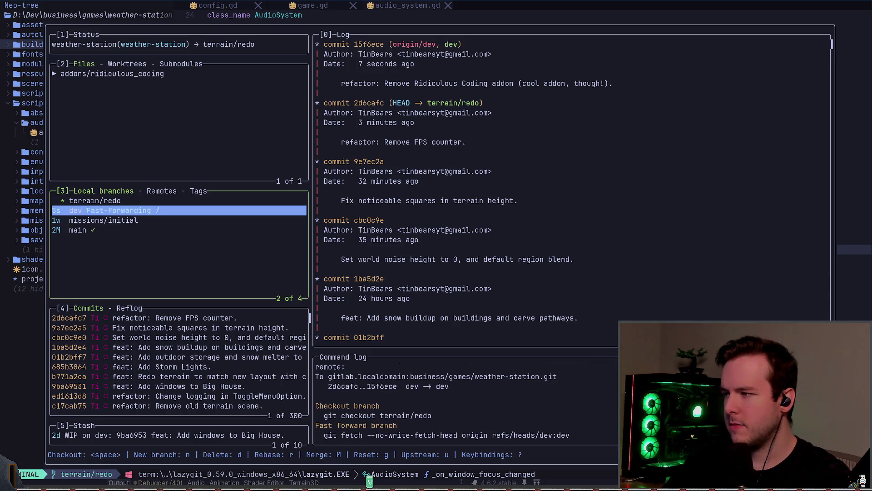
{"action": "key", "text": "space"}
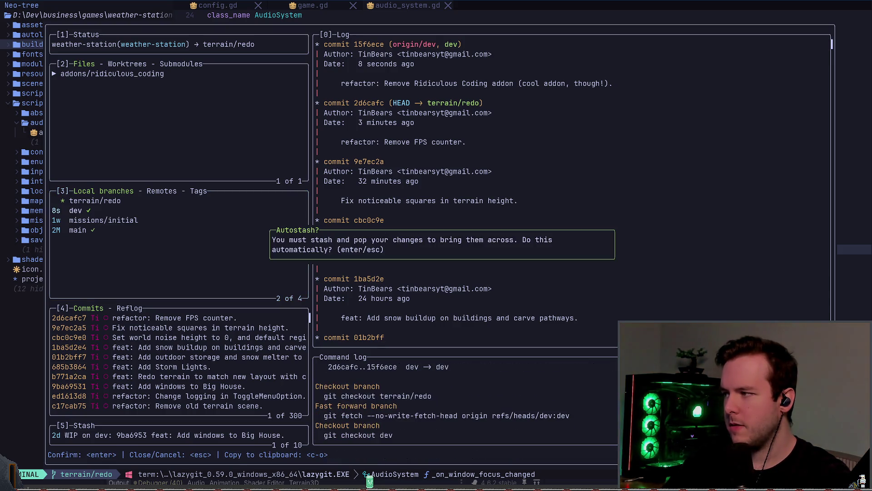
{"action": "key", "text": "Escape"}
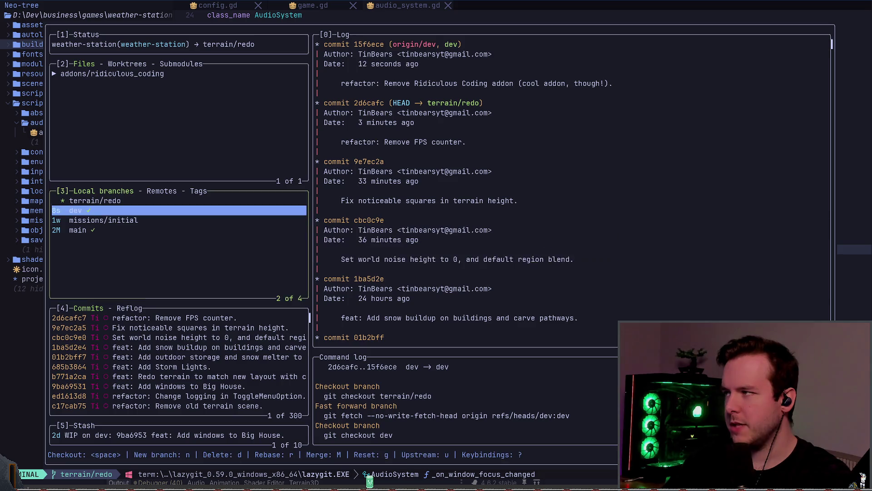
{"action": "key", "text": "Up"}
Step: Unstage the ridiculous_coding addon changes and inspect its files such as blip.png
{"action": "key", "text": "2"}
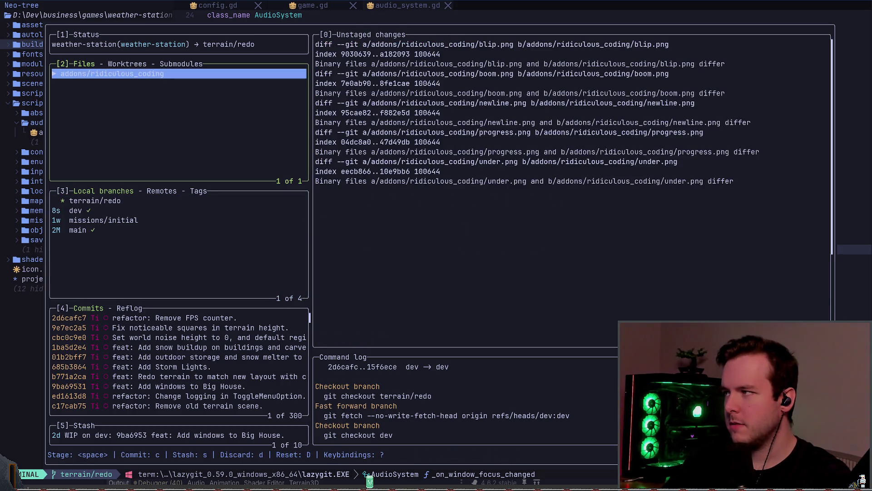
{"action": "key", "text": "space"}
{"action": "key", "text": "Return"}
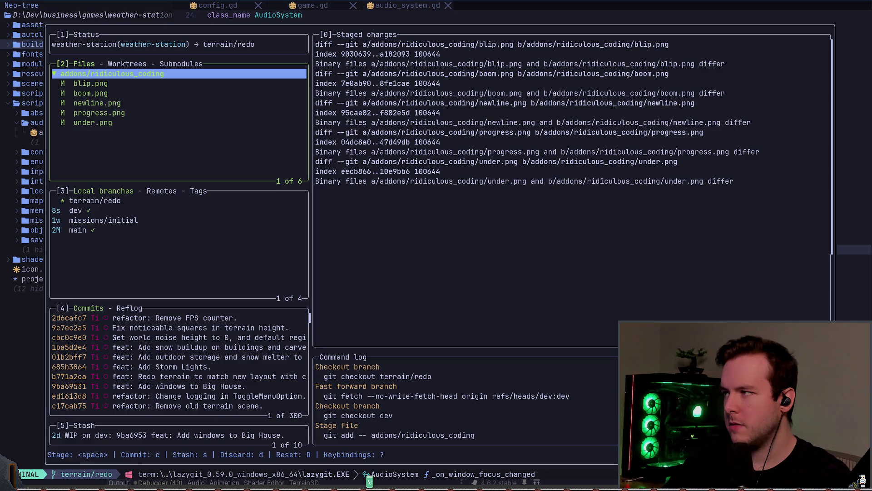
{"action": "key", "text": "space"}
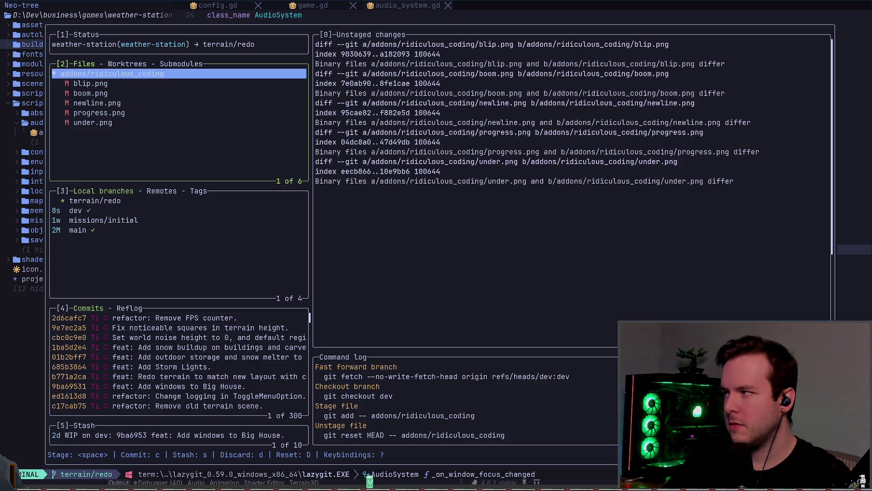
{"action": "key", "text": "Down"}
{"action": "key", "text": "Up"}
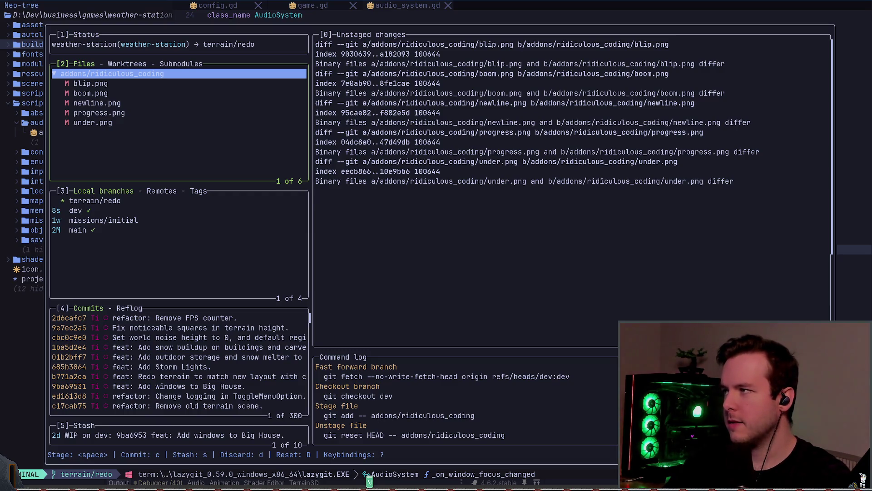
{"action": "key", "text": "Down"}
Step: Try checking out dev twice with autostash, dismissing both checkout errors
{"action": "key", "text": "3"}
{"action": "key", "text": "Down"}
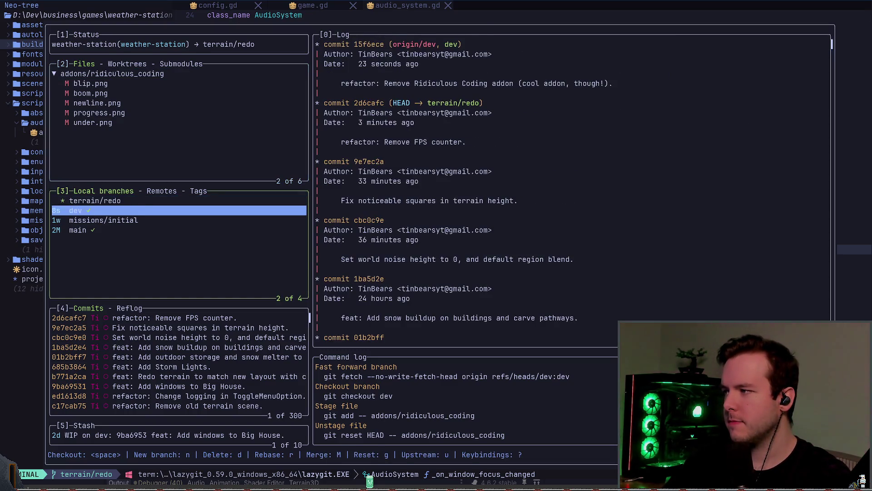
{"action": "key", "text": "space"}
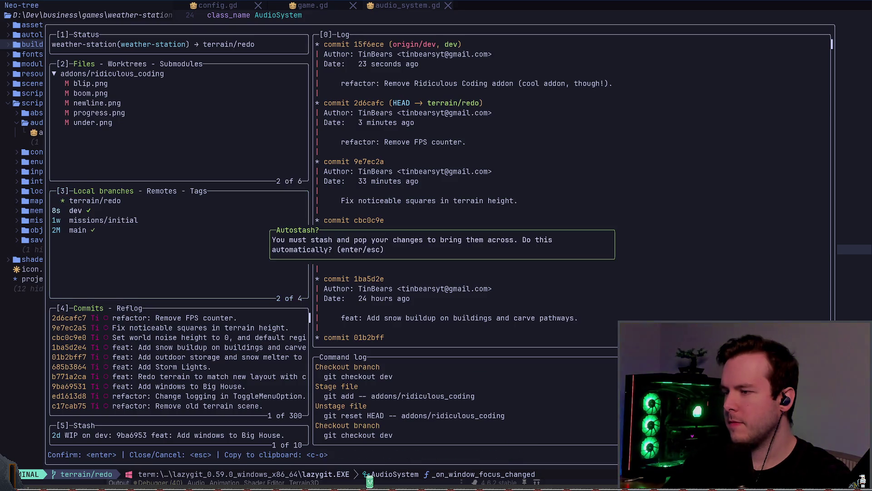
{"action": "key", "text": "Return"}
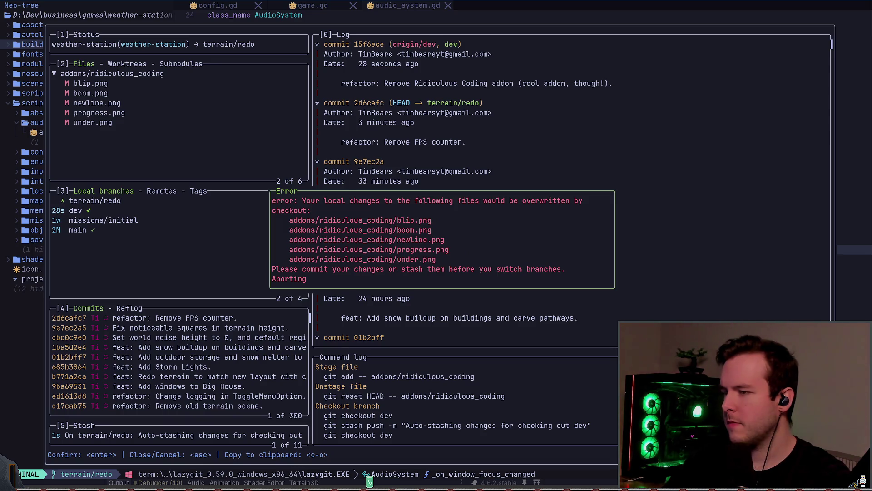
{"action": "key", "text": "Escape"}
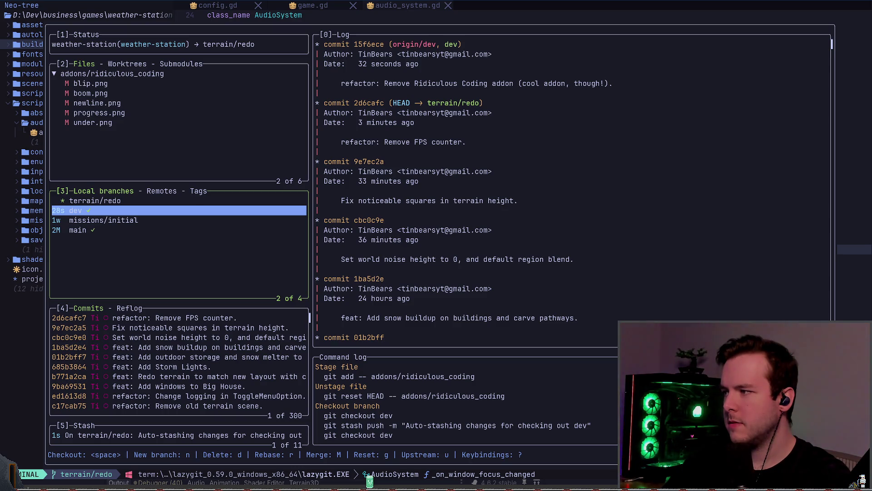
{"action": "key", "text": "space"}
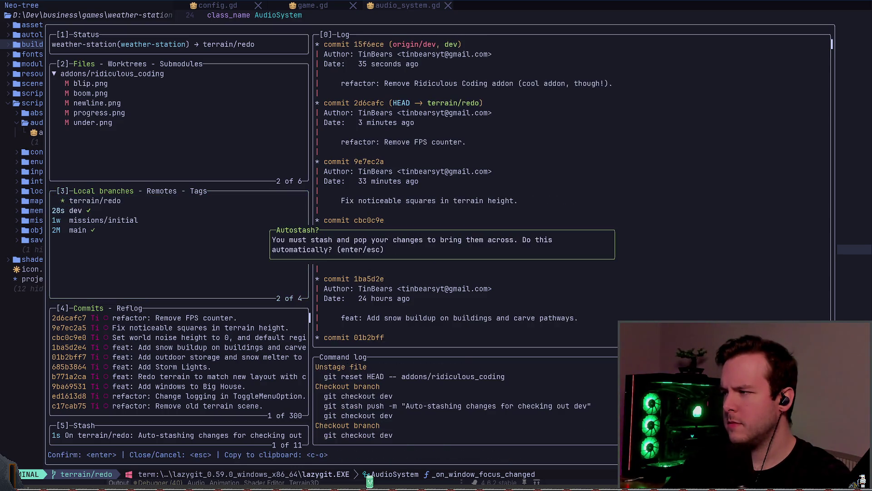
{"action": "key", "text": "Return"}
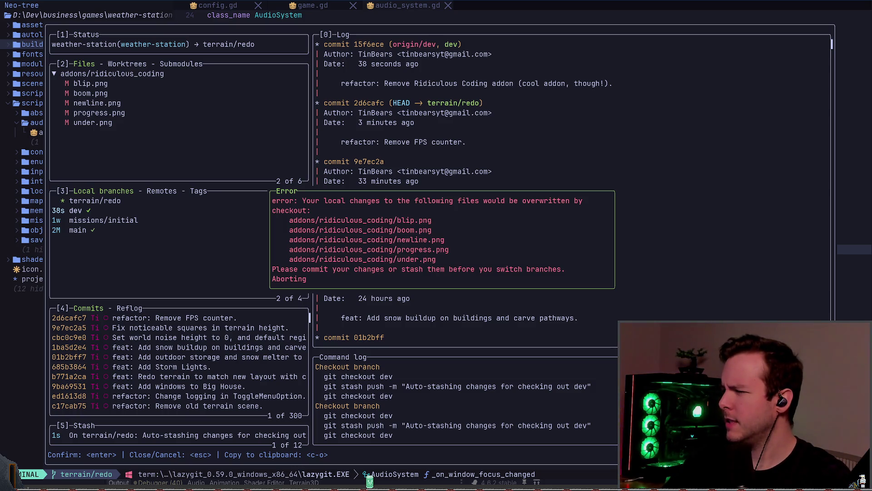
{"action": "key", "text": "Escape"}
Step: Quit lazygit and Neovim, then run git status on terrain/redo
{"action": "key", "text": "q"}
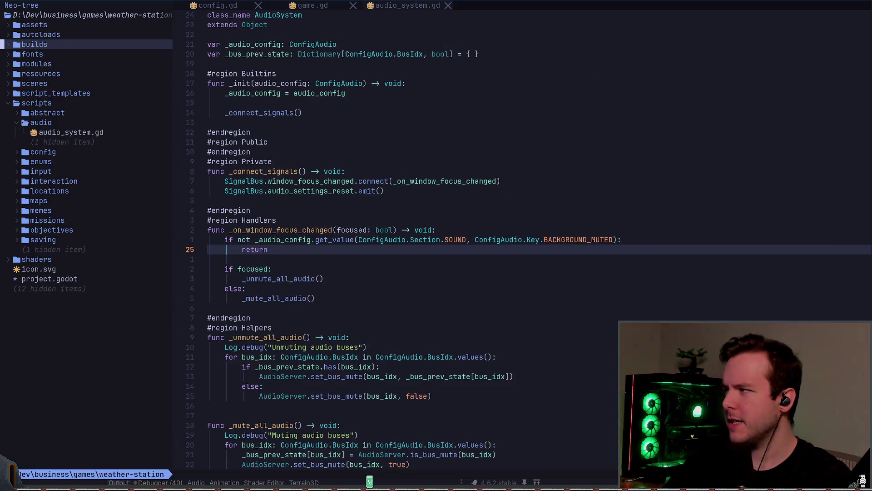
{"action": "key", "text": "ctrl+n"}
{"action": "type", "text": ":q"}
{"action": "key", "text": "Return"}
{"action": "type", "text": "git status"}
{"action": "key", "text": "Return"}
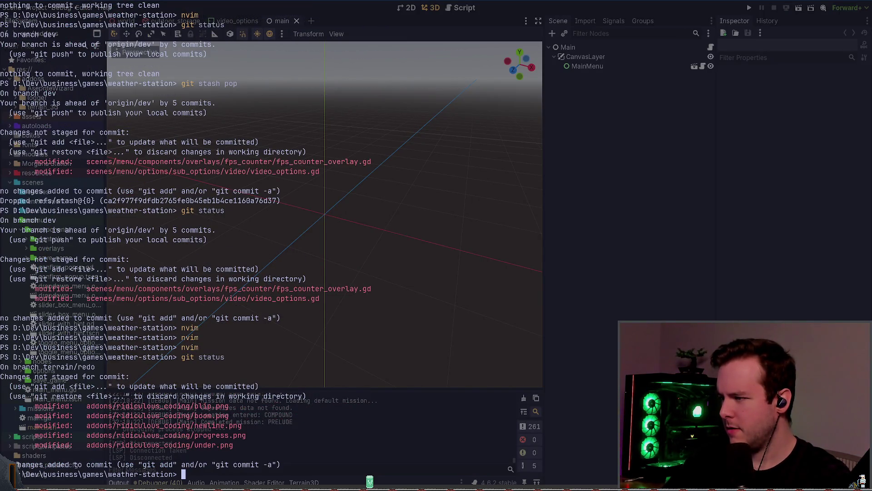
Step: Check the ridiculous_coding folder in Godot, then rerun git status in the terminal
{"action": "key", "text": "alt+Tab"}
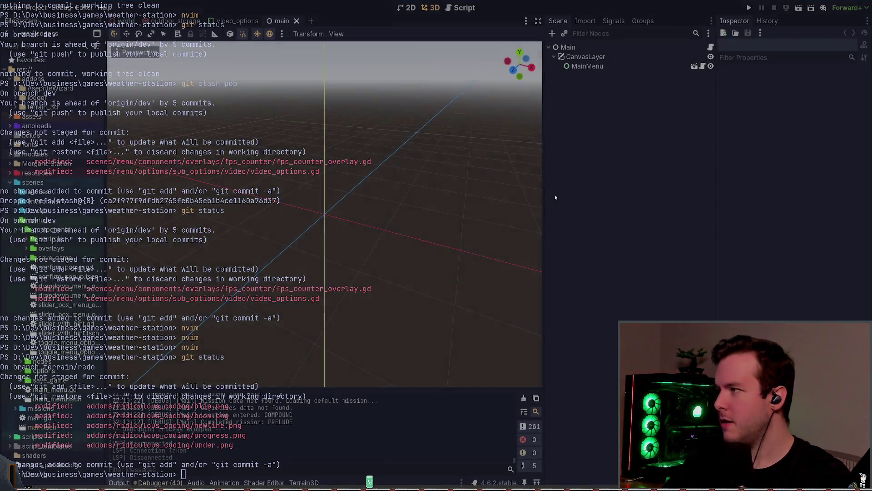
{"action": "left_click", "coordinate": [77, 108]}
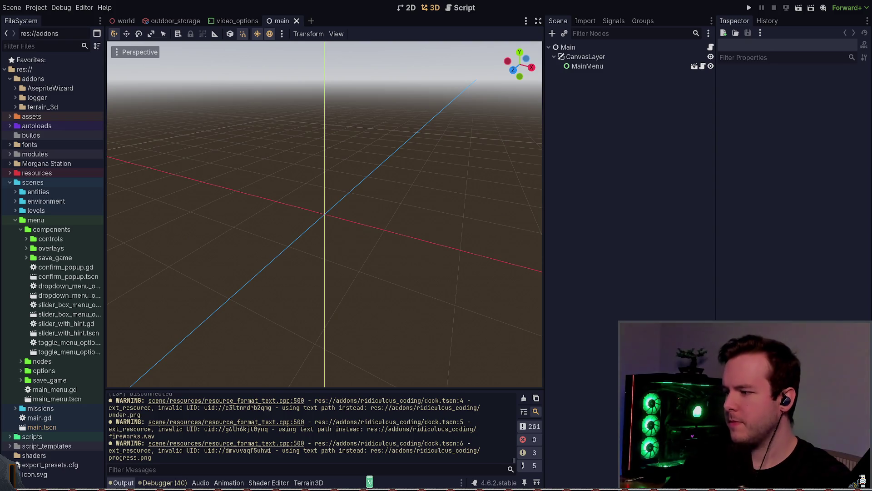
{"action": "key", "text": "alt+Tab"}
{"action": "type", "text": "git status"}
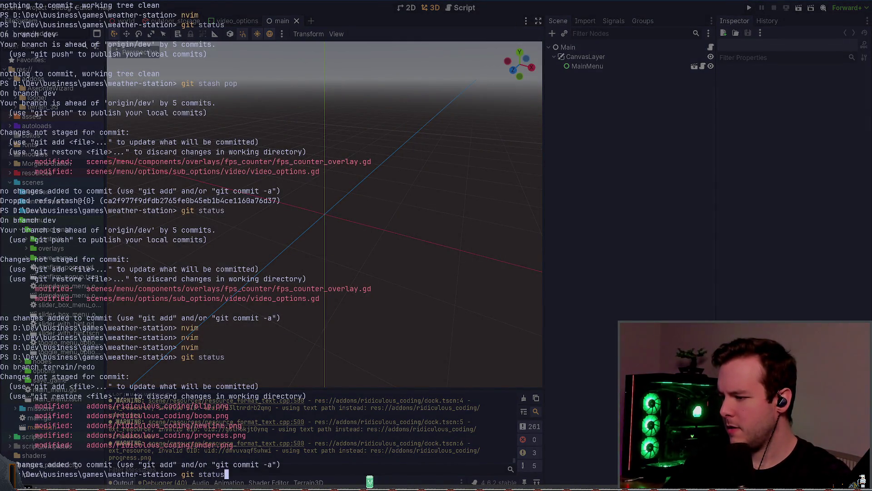
{"action": "key", "text": "Return"}
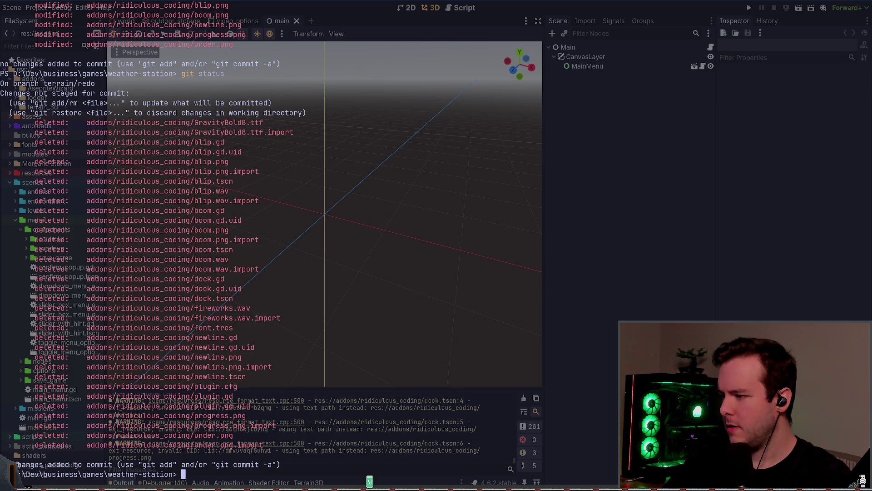
Step: List the saved stashes and pop the newest stash onto terrain/redo
{"action": "type", "text": "git stau"}
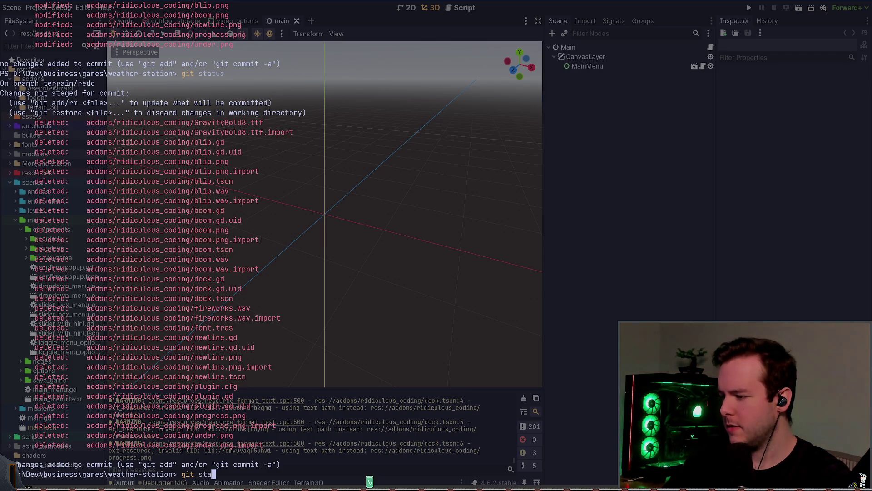
{"action": "key", "text": "BackSpace"}
{"action": "type", "text": "sh list"}
{"action": "key", "text": "Return"}
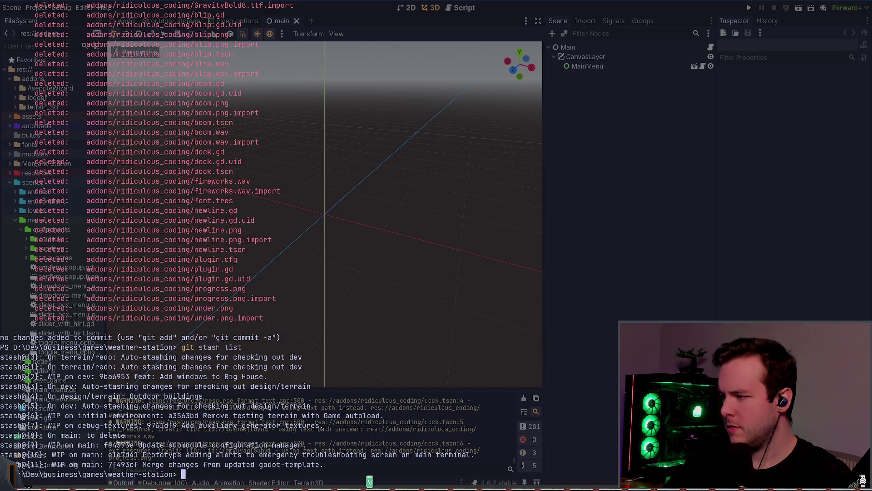
{"action": "type", "text": "g"}
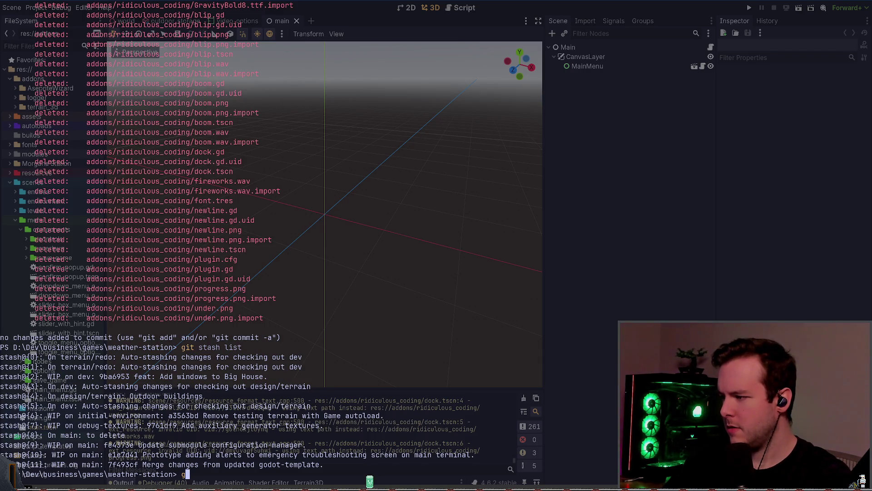
{"action": "type", "text": "it stash pop"}
{"action": "key", "text": "Return"}
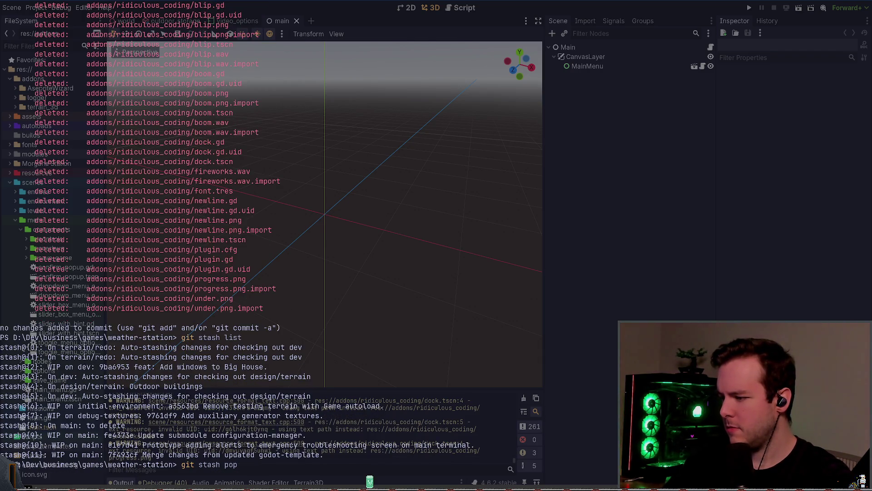
{"action": "type", "text": "git stash pop"}
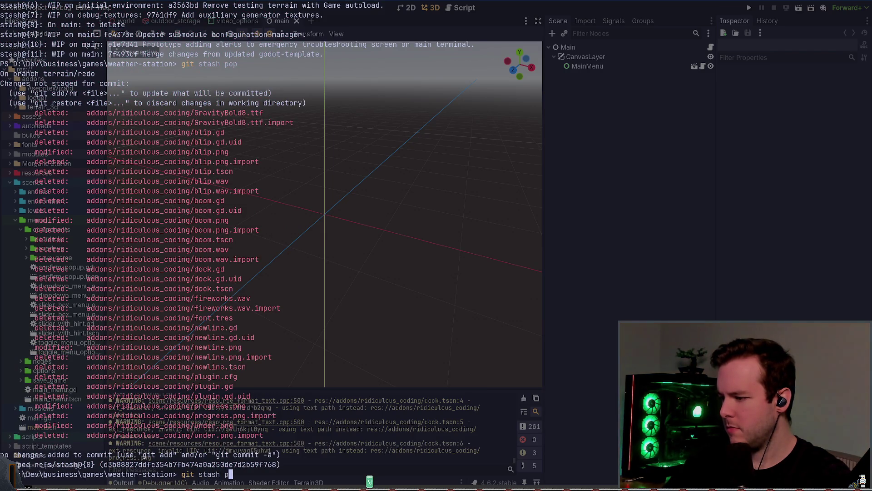
{"action": "key", "text": "Return"}
Step: List the remaining stashes, pop the next one, and check git status
{"action": "type", "text": "git stash list"}
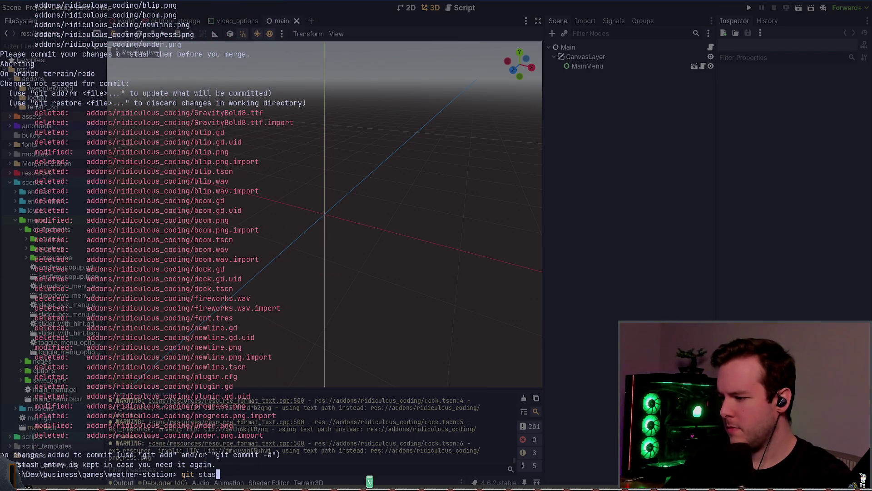
{"action": "key", "text": "Return"}
{"action": "type", "text": "git stash pop"}
{"action": "key", "text": "Return"}
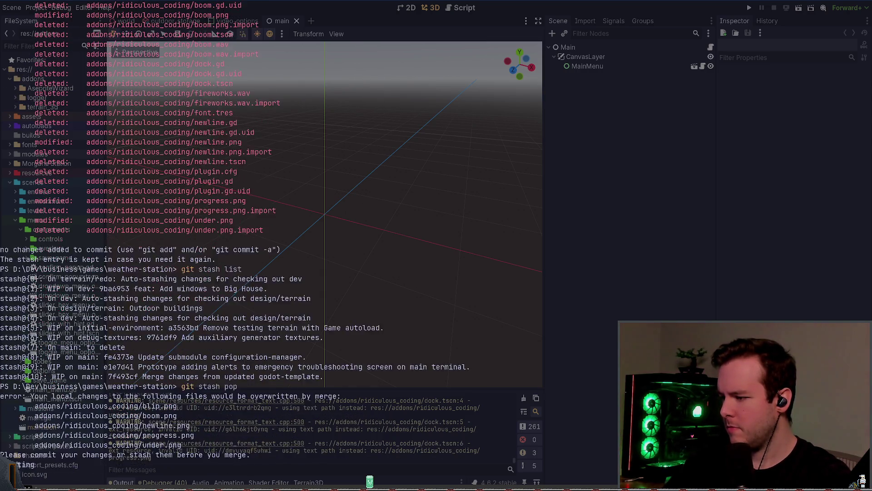
{"action": "type", "text": "gi tstatus"}
{"action": "key", "text": "Return"}
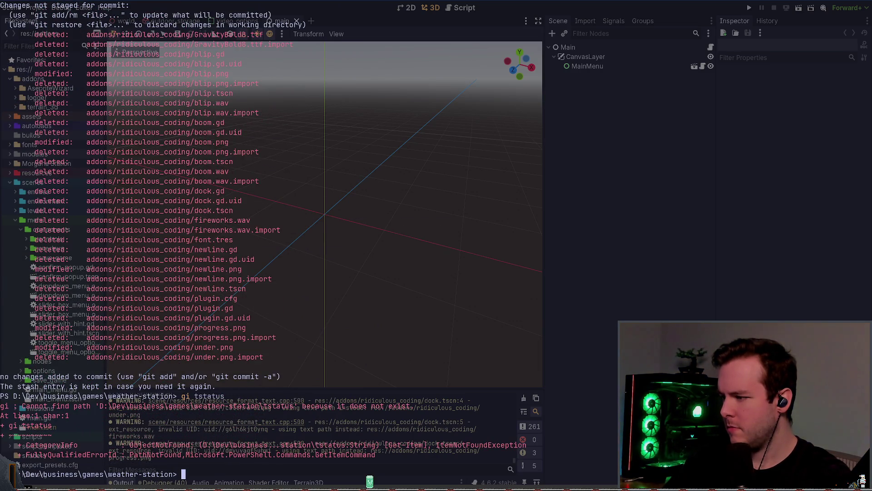
Step: Recheck the stash list and working tree status, then hide the terminal
{"action": "type", "text": "git tas"}
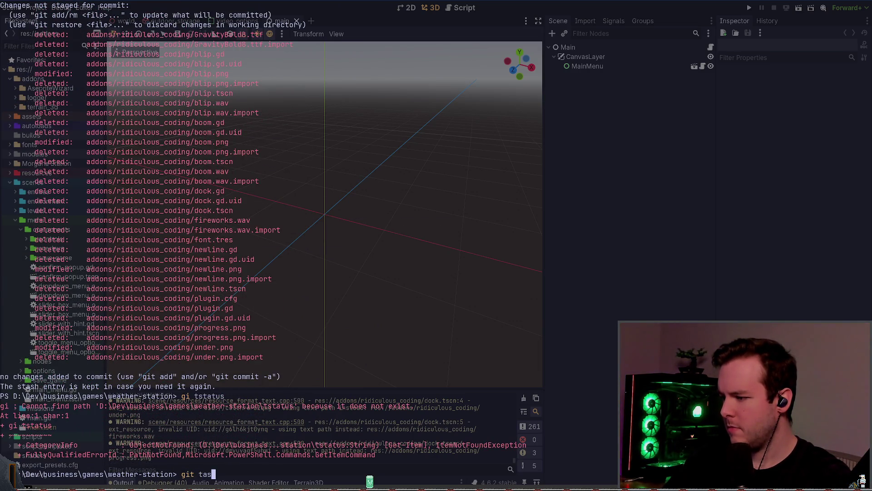
{"action": "key", "text": "BackSpace"}
{"action": "key", "text": "BackSpace"}
{"action": "key", "text": "BackSpace"}
{"action": "type", "text": "stash list"}
{"action": "key", "text": "Return"}
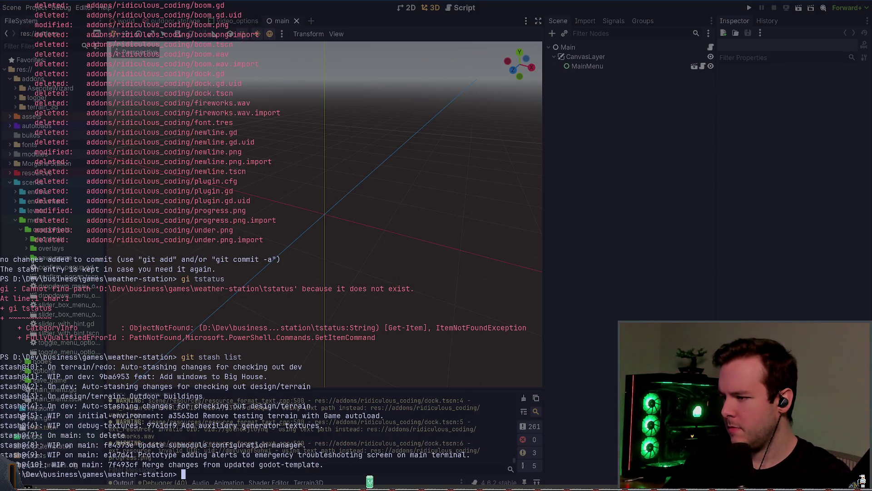
{"action": "type", "text": "git status"}
{"action": "key", "text": "Return"}
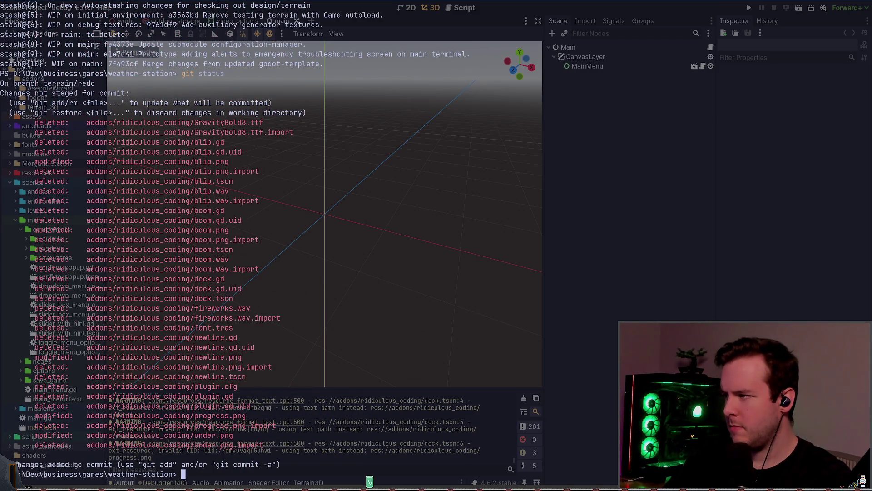
{"action": "key", "text": "alt+Tab"}
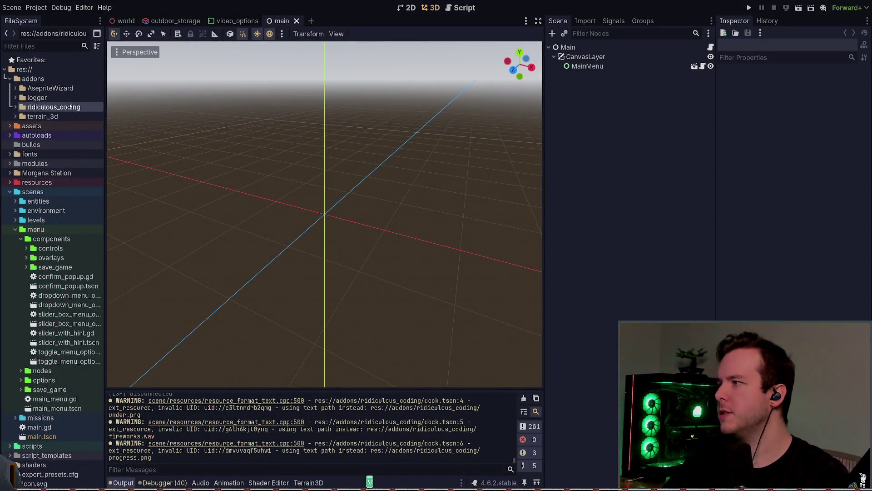
Step: List local branches with git branch and stash the addon changes with git stash push
{"action": "key", "text": "alt+Tab"}
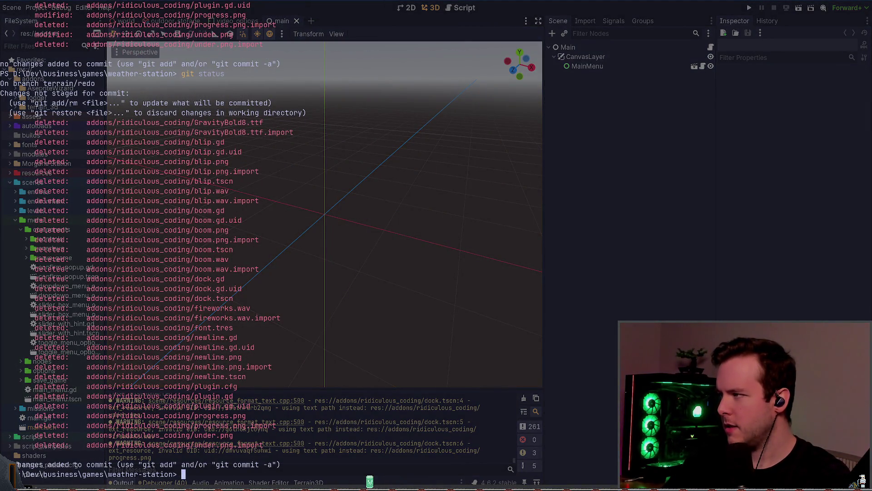
{"action": "type", "text": "g"}
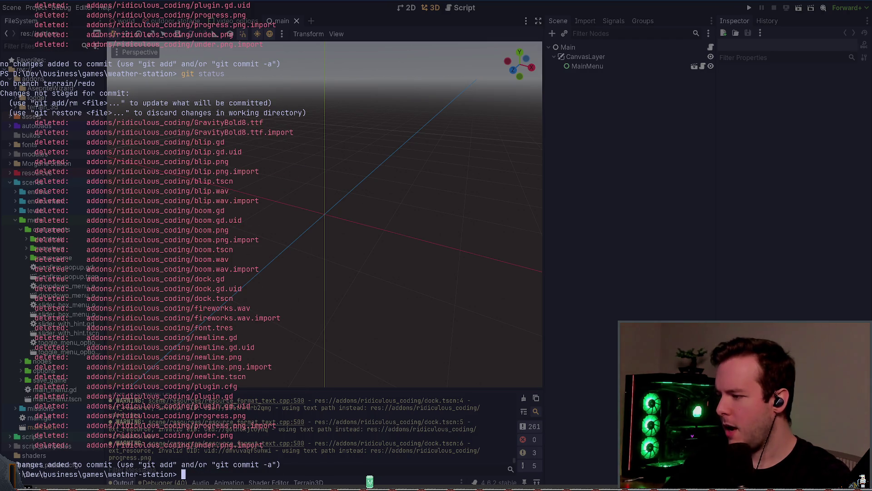
{"action": "type", "text": "it branch"}
{"action": "key", "text": "Return"}
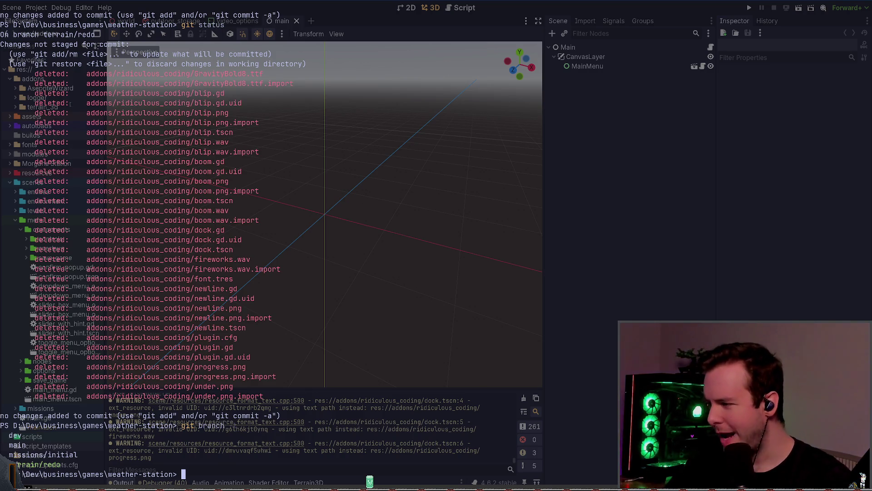
{"action": "type", "text": "git stash push"}
{"action": "key", "text": "Return"}
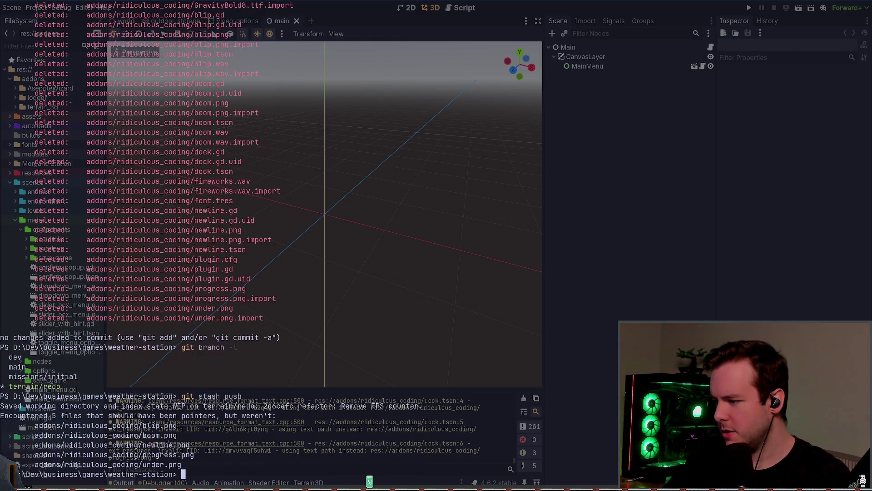
{"action": "type", "text": "git checkout"}
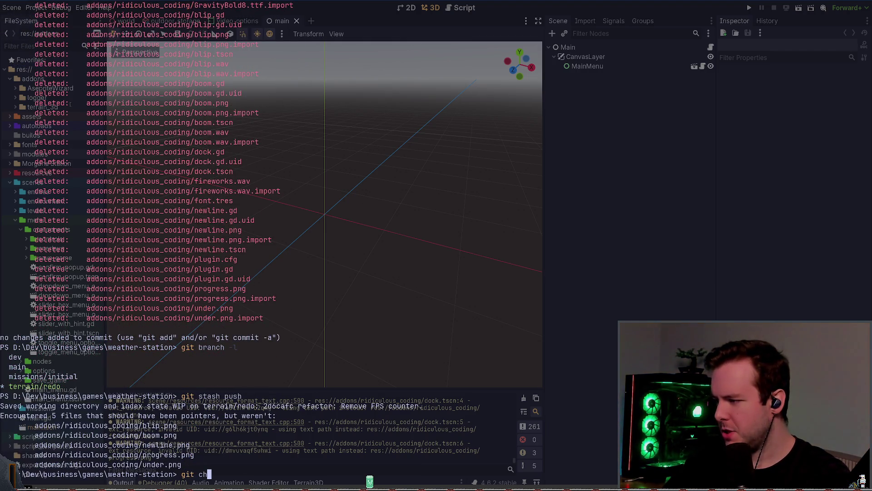
{"action": "key", "text": "ctrl+c"}
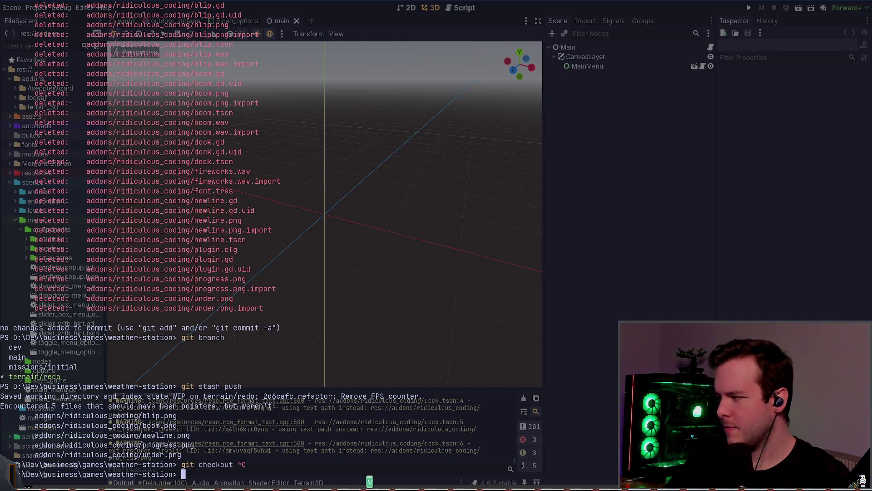
Step: Run git status and git log to view terrain/redo's history
{"action": "type", "text": "git status"}
{"action": "key", "text": "Return"}
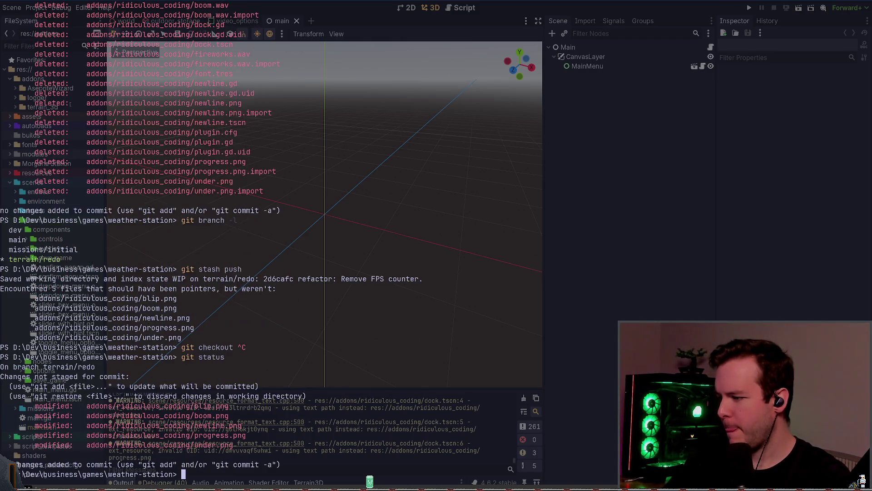
{"action": "type", "text": "git log"}
{"action": "key", "text": "Return"}
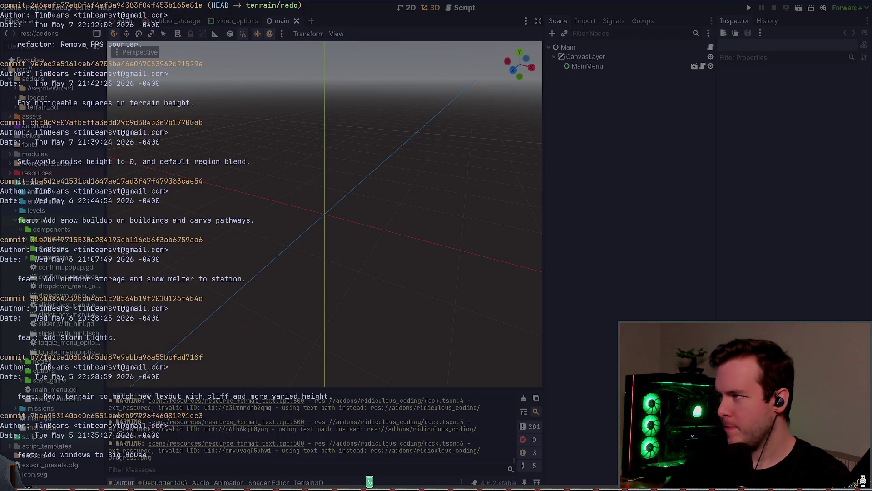
Step: Exit the log pager and run git status, showing five modified ridiculous_coding images
{"action": "type", "text": "qgit status"}
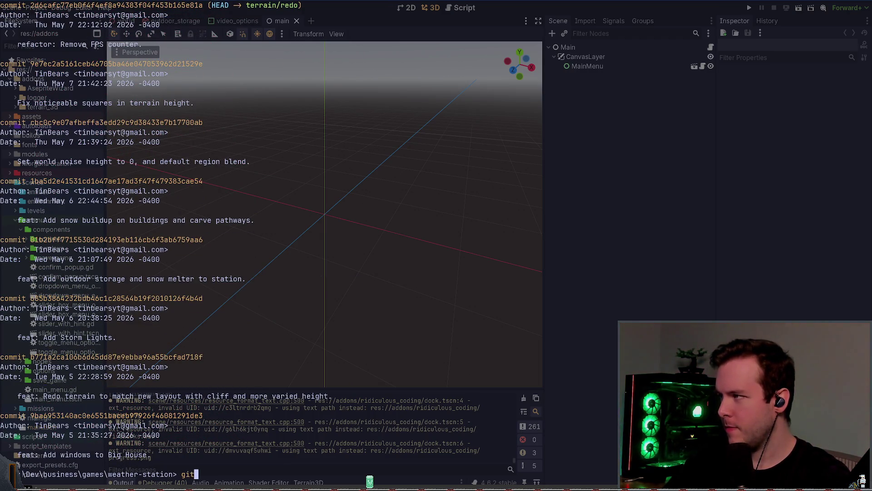
{"action": "key", "text": "Return"}
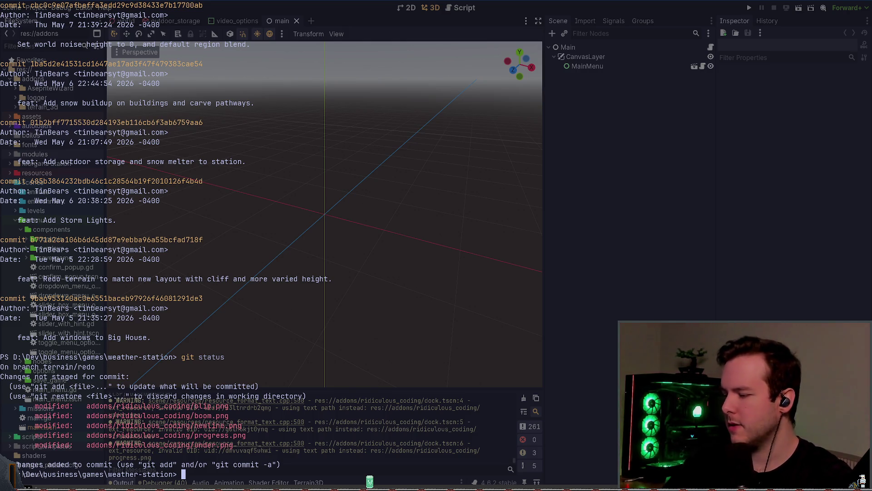
Step: Check git status, stash the work in progress with git stash push, and recheck status
{"action": "type", "text": "git staus"}
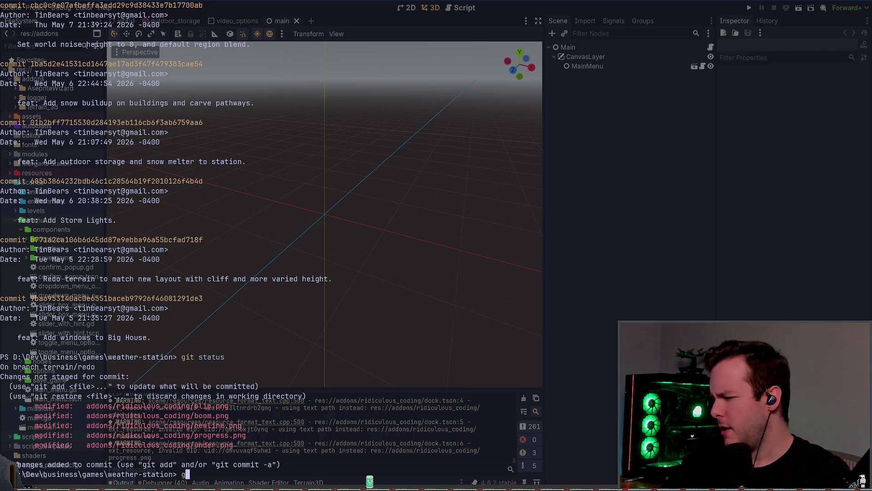
{"action": "key", "text": "Return"}
{"action": "type", "text": "git status"}
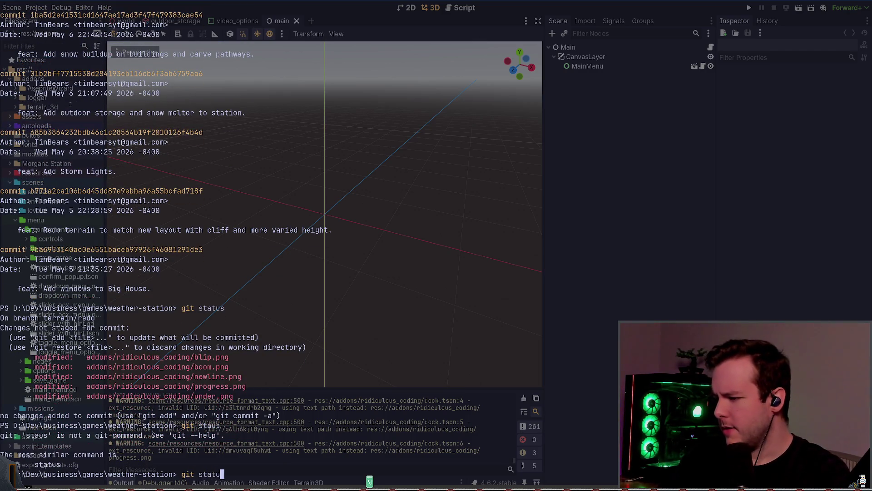
{"action": "key", "text": "Return"}
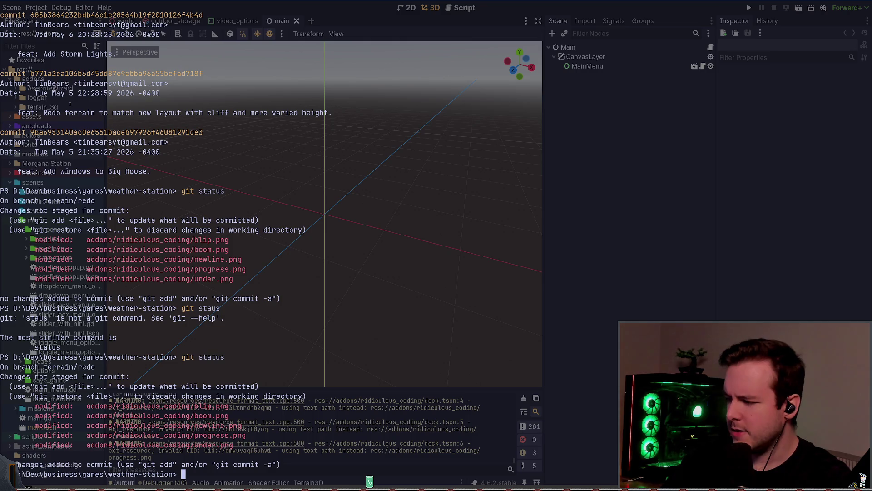
{"action": "type", "text": "git "}
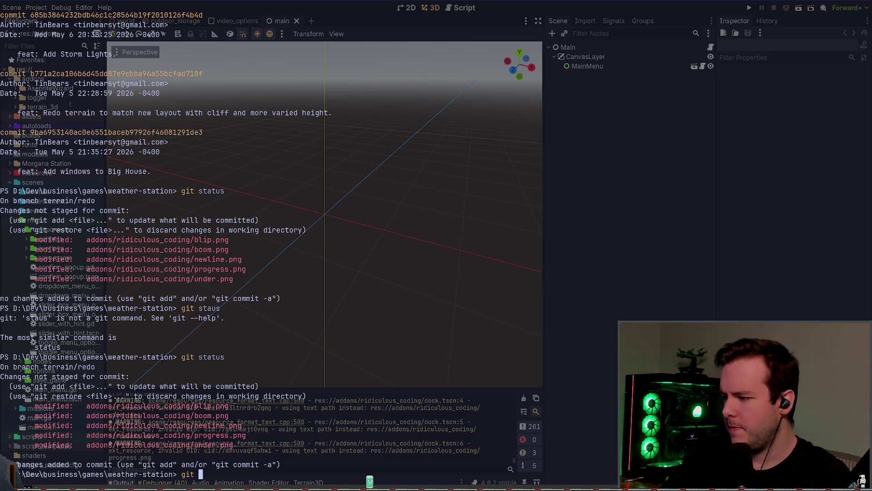
{"action": "type", "text": "tash pu"}
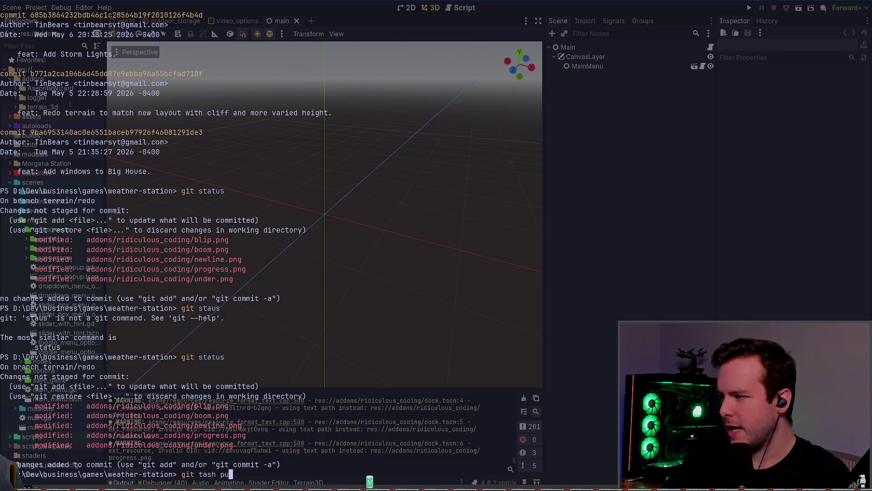
{"action": "key", "text": "BackSpace"}
{"action": "key", "text": "BackSpace"}
{"action": "key", "text": "BackSpace"}
{"action": "key", "text": "BackSpace"}
{"action": "key", "text": "BackSpace"}
{"action": "key", "text": "BackSpace"}
{"action": "key", "text": "BackSpace"}
{"action": "type", "text": "stash push"}
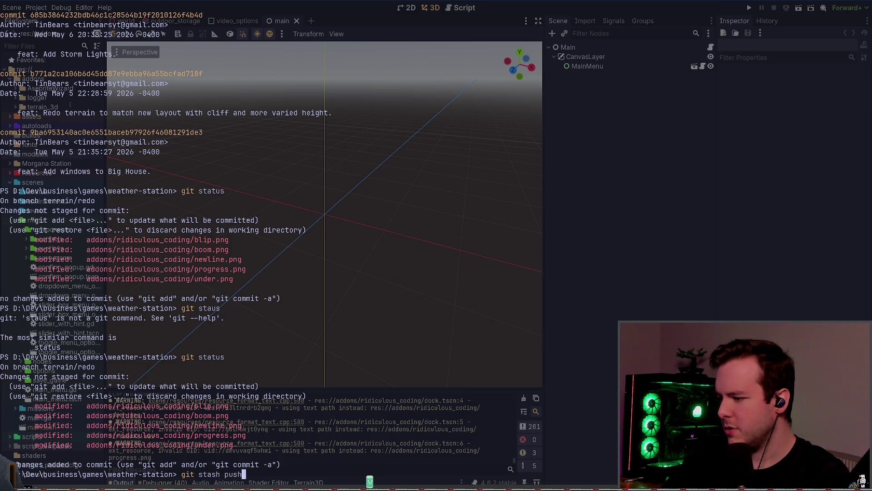
{"action": "key", "text": "Return"}
{"action": "type", "text": "git status"}
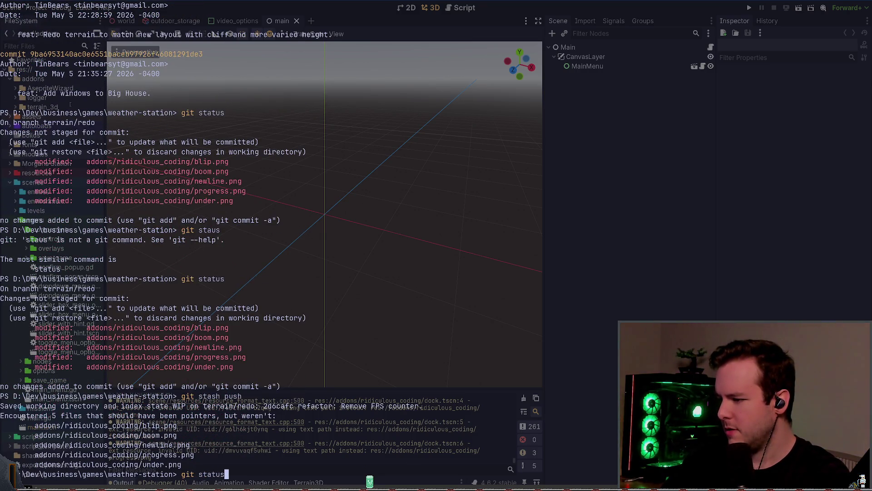
{"action": "key", "text": "Return"}
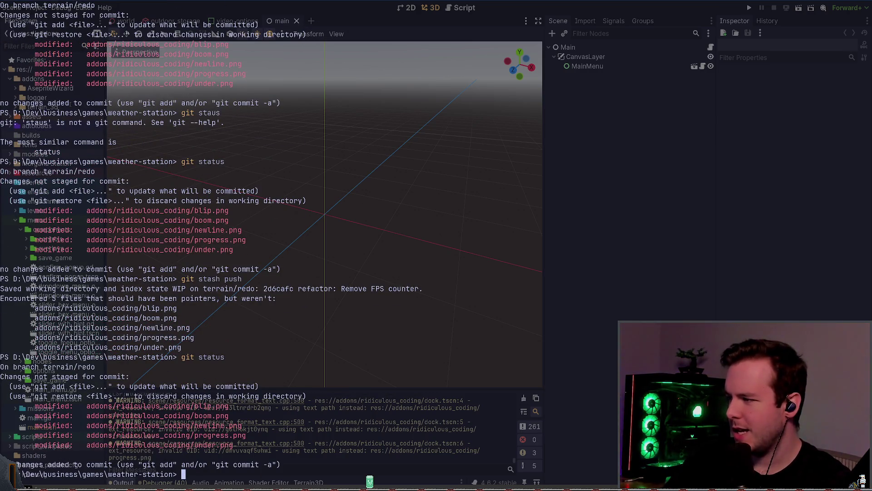
Step: List the stashes and try git stash pop twice, both aborting over local changes
{"action": "type", "text": "g"}
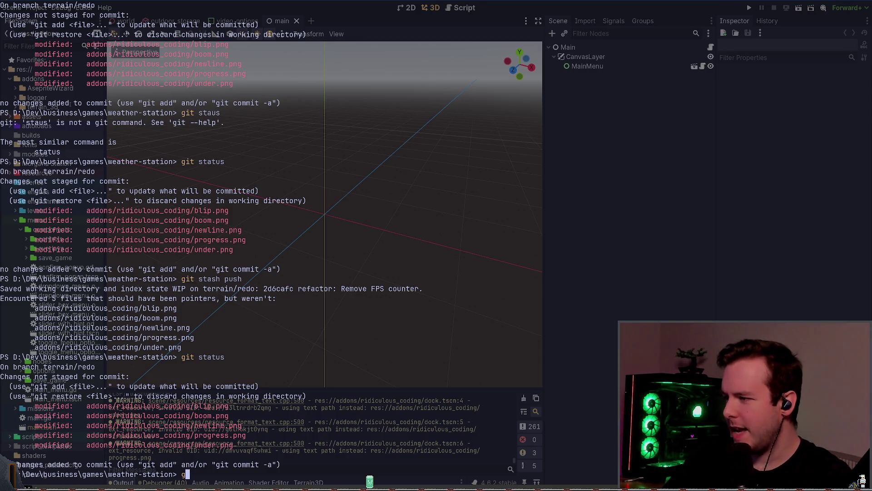
{"action": "type", "text": "it stash list"}
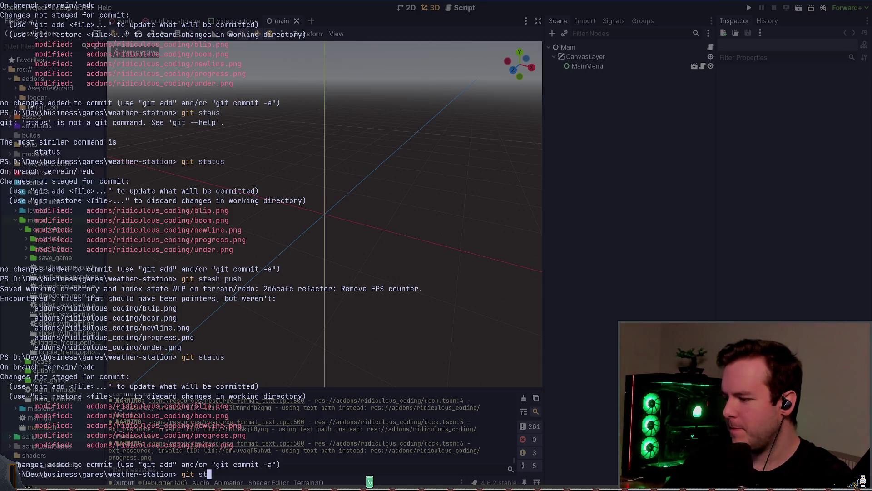
{"action": "key", "text": "Return"}
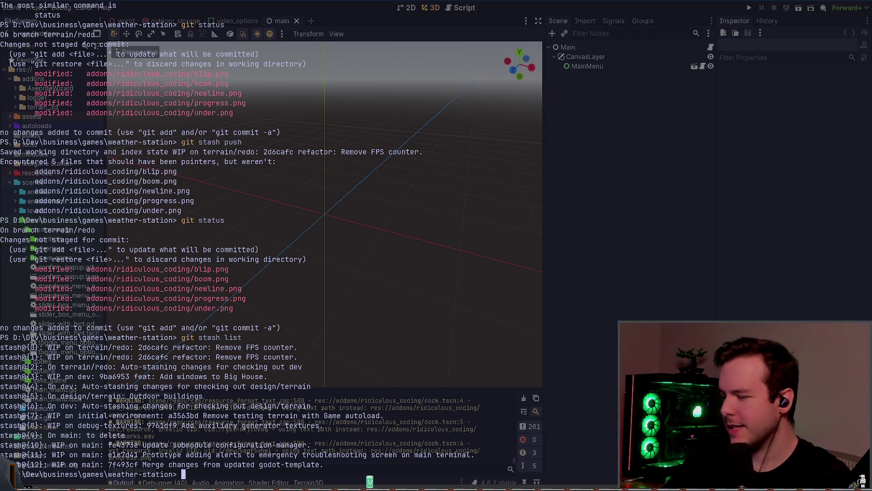
{"action": "type", "text": "git sta"}
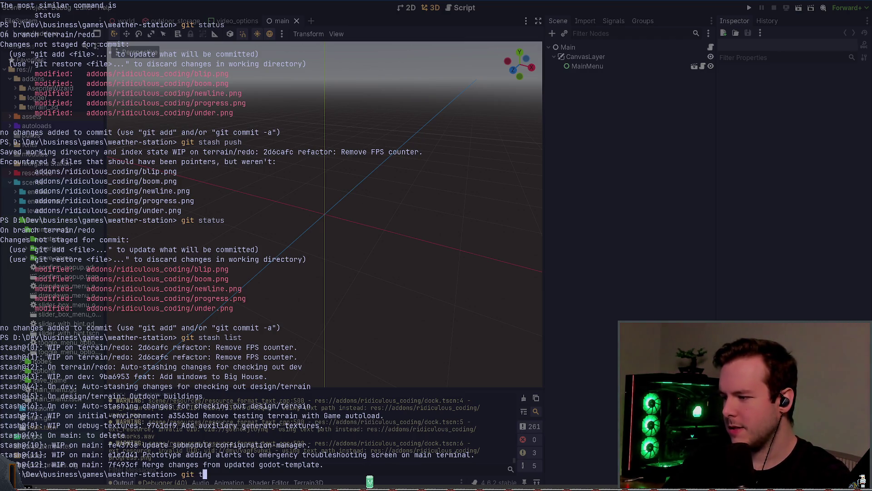
{"action": "type", "text": "op"}
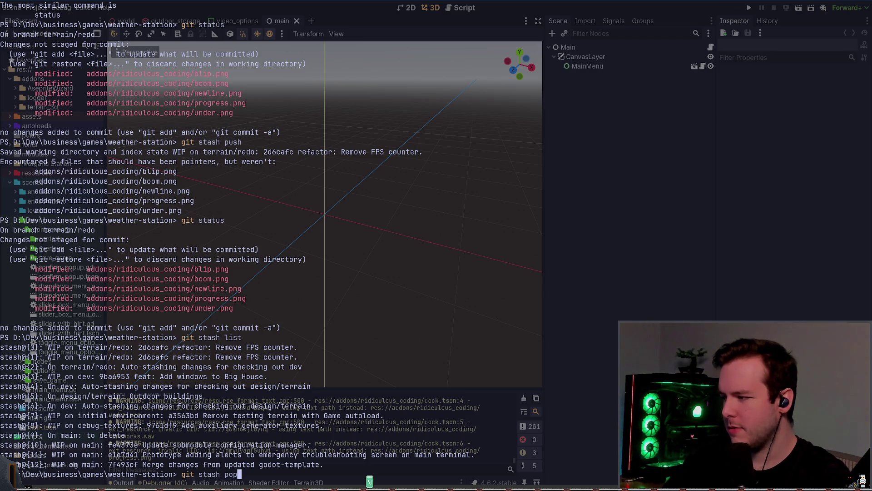
{"action": "key", "text": "Return"}
{"action": "key", "text": "Up"}
{"action": "key", "text": "Return"}
Step: Recheck git status and the stash list, then hide the terminal to reveal Godot
{"action": "type", "text": "git sta"}
{"action": "key", "text": "BackSpace"}
{"action": "key", "text": "BackSpace"}
{"action": "key", "text": "BackSpace"}
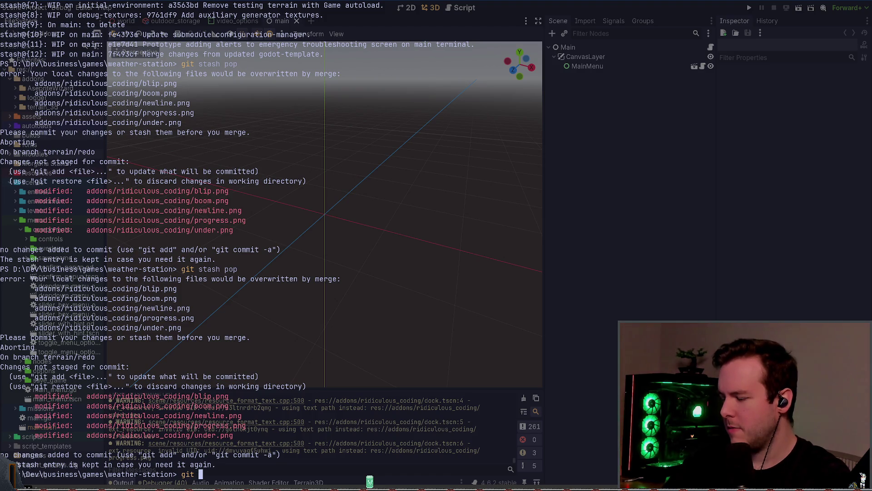
{"action": "key", "text": "ctrl+c"}
{"action": "type", "text": "git status"}
{"action": "key", "text": "Return"}
{"action": "type", "text": "git stash list"}
{"action": "key", "text": "Return"}
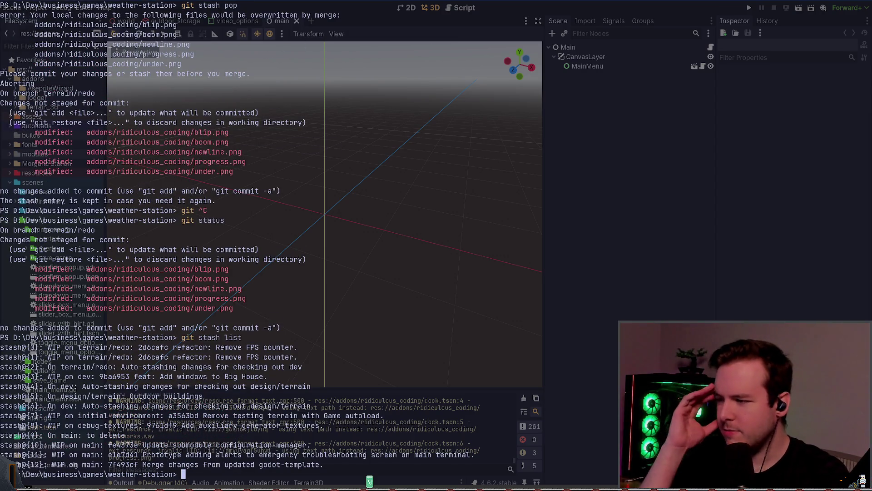
{"action": "type", "text": "git status"}
{"action": "key", "text": "Return"}
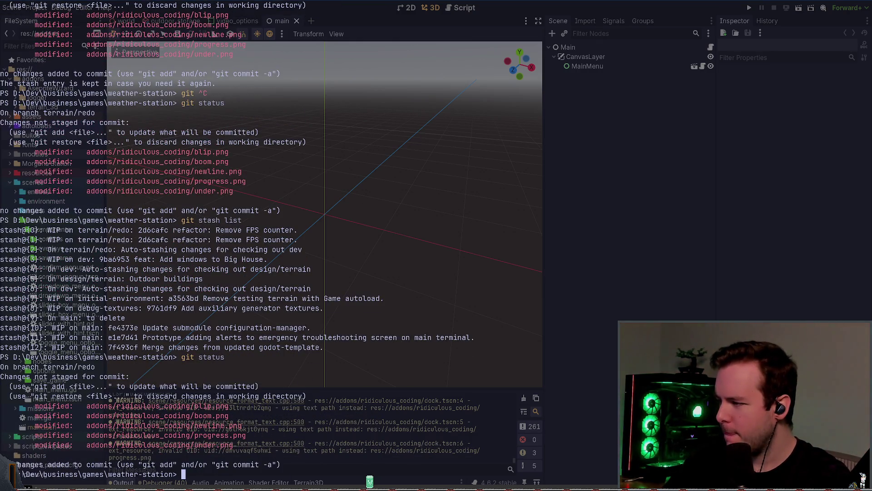
{"action": "key", "text": "super+grave"}
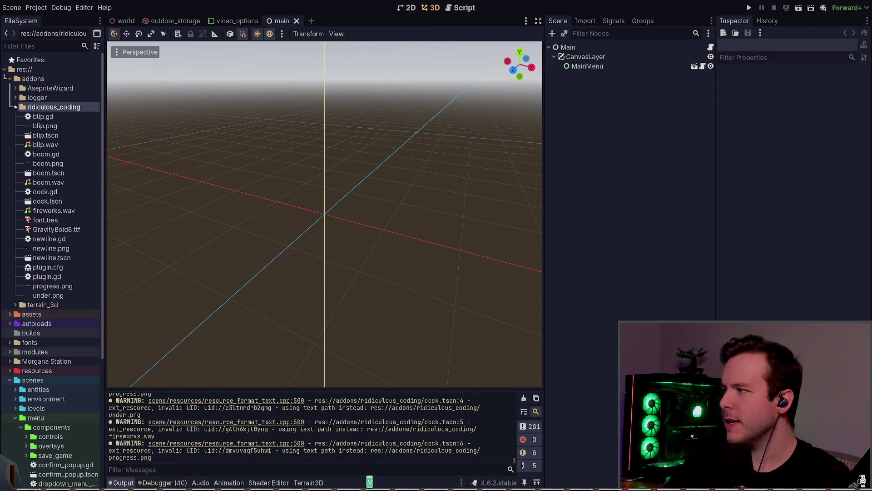
Step: Collapse the ridiculous_coding addon folder in the FileSystem dock
{"action": "left_click", "coordinate": [15, 107]}
{"action": "left_click", "coordinate": [17, 107]}
{"action": "left_click", "coordinate": [16, 107]}
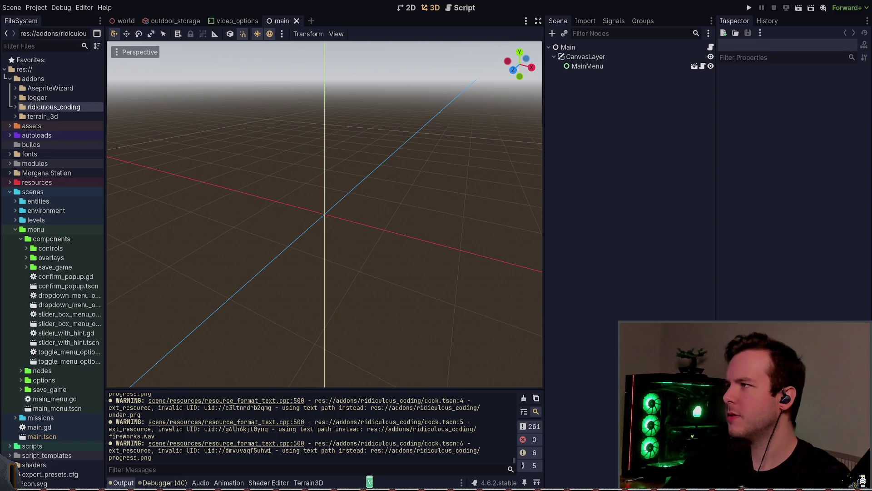
Step: Bring the terminal back over Godot and view the git checkout help
{"action": "key", "text": "super+grave"}
{"action": "type", "text": "git check"}
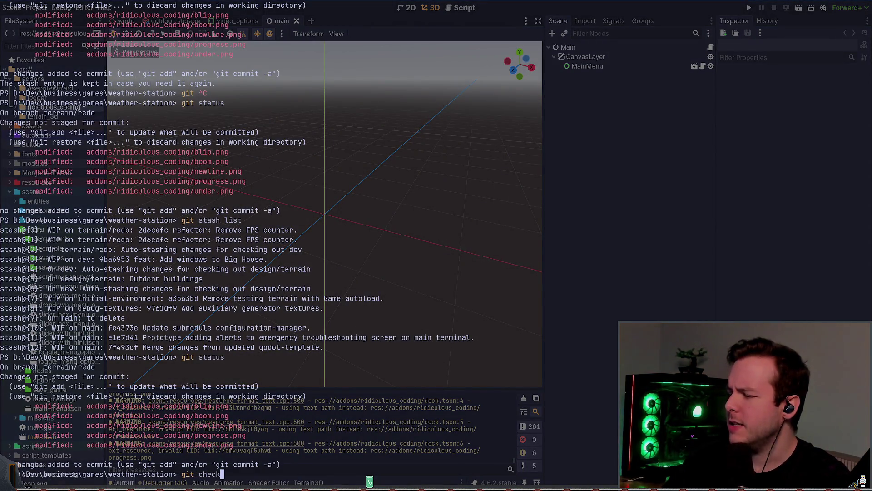
{"action": "key", "text": "ctrl+c"}
{"action": "type", "text": "git chcekout "}
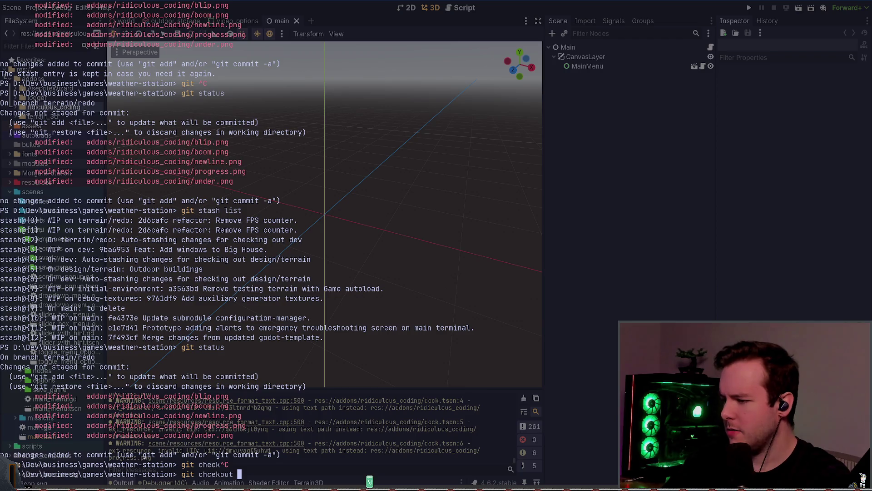
{"action": "type", "text": "-- ."}
{"action": "key", "text": "Return"}
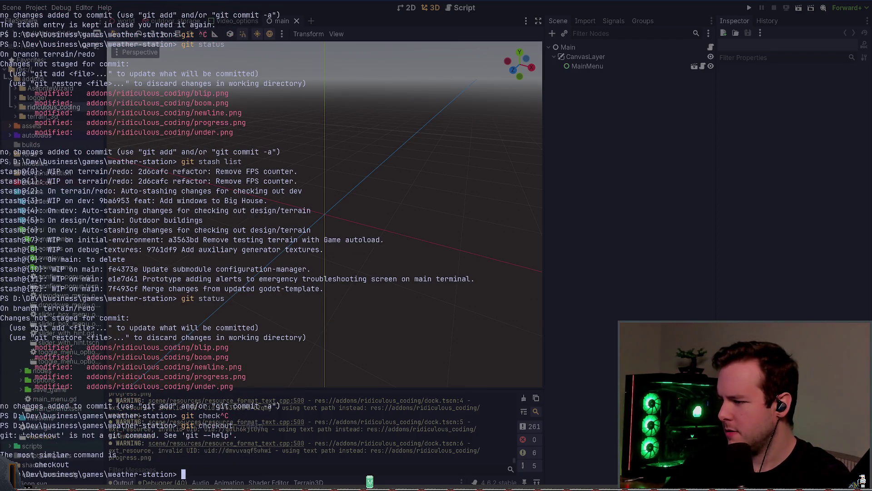
{"action": "type", "text": "git ch"}
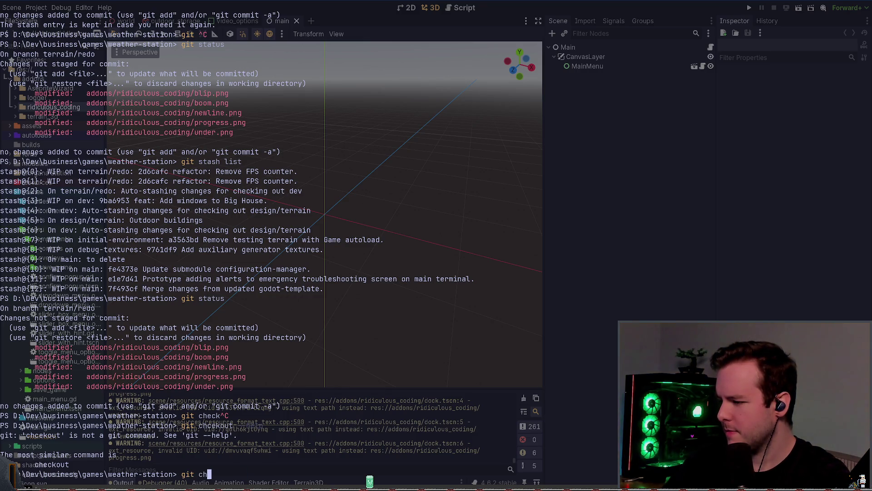
{"action": "type", "text": "eckout --he"}
{"action": "key", "text": "Return"}
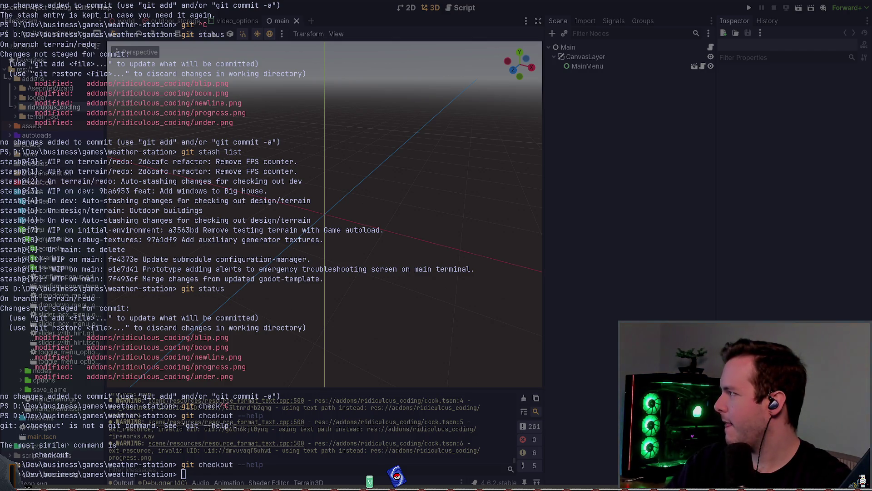
Step: Run git status to confirm the five addon images are still modified, then show the log with glog
{"action": "type", "text": "git status"}
{"action": "key", "text": "Return"}
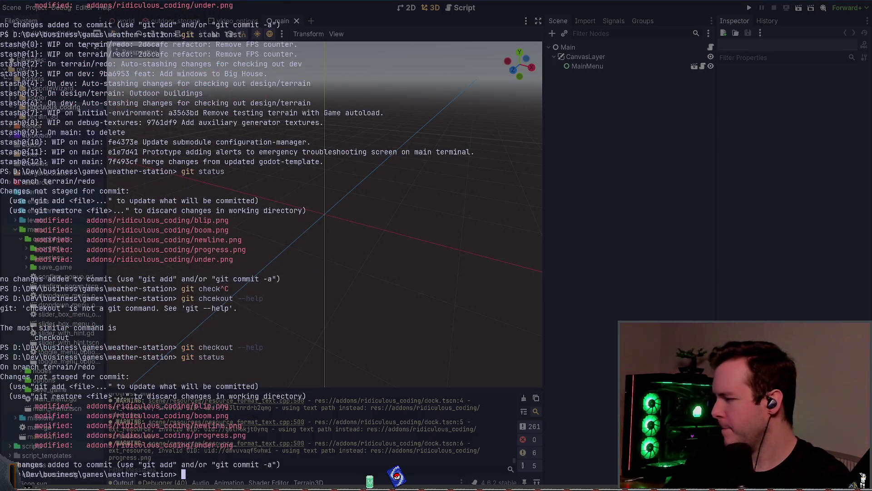
{"action": "type", "text": "git"}
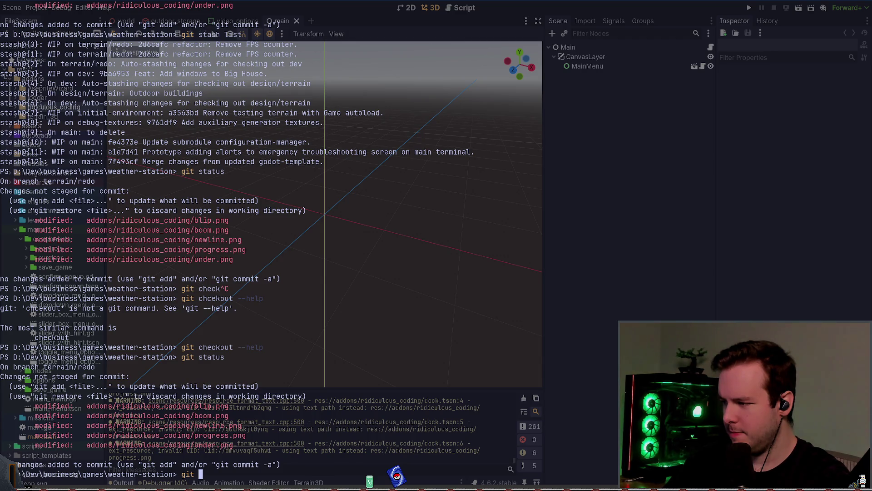
{"action": "type", "text": "log"}
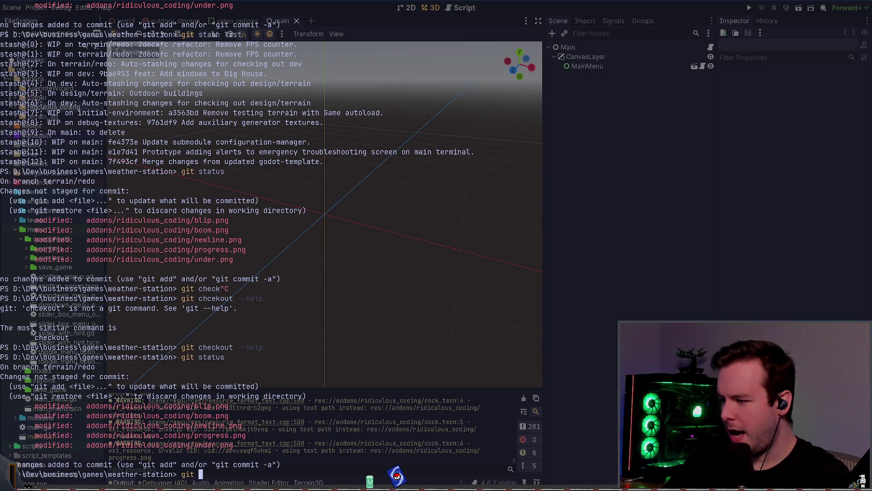
{"action": "key", "text": "Return"}
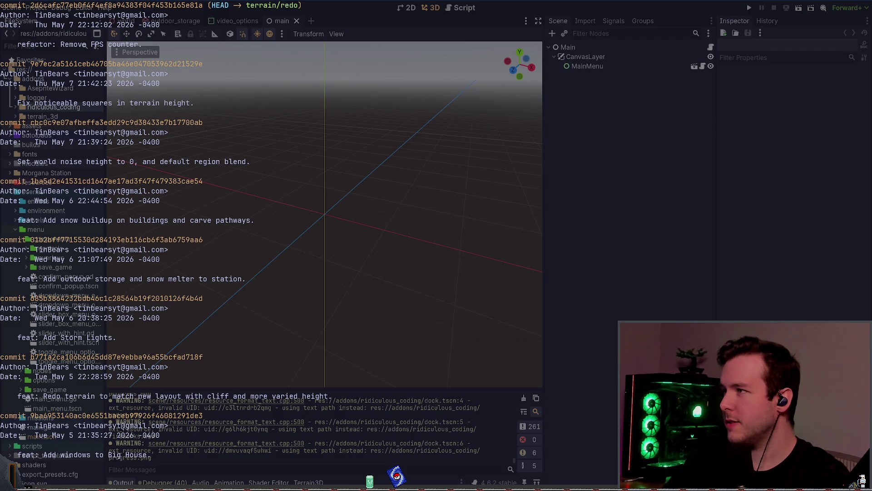
Step: Force-switch to the dev branch with git checkout --force dev and check its status
{"action": "type", "text": "qgit checkout --force "}
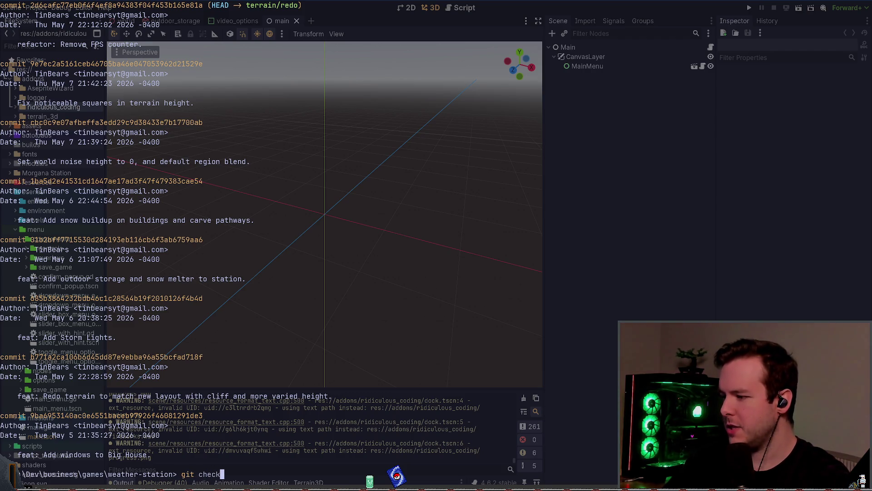
{"action": "type", "text": "dev"}
{"action": "key", "text": "Return"}
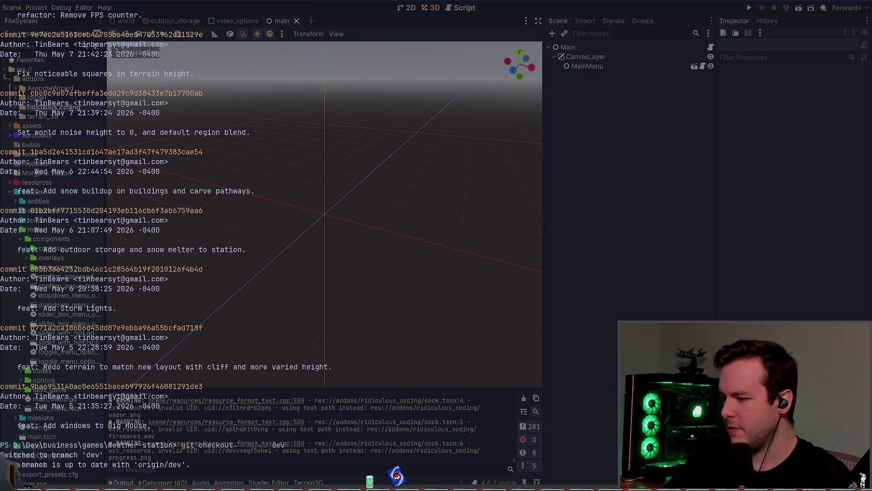
{"action": "type", "text": "git stau"}
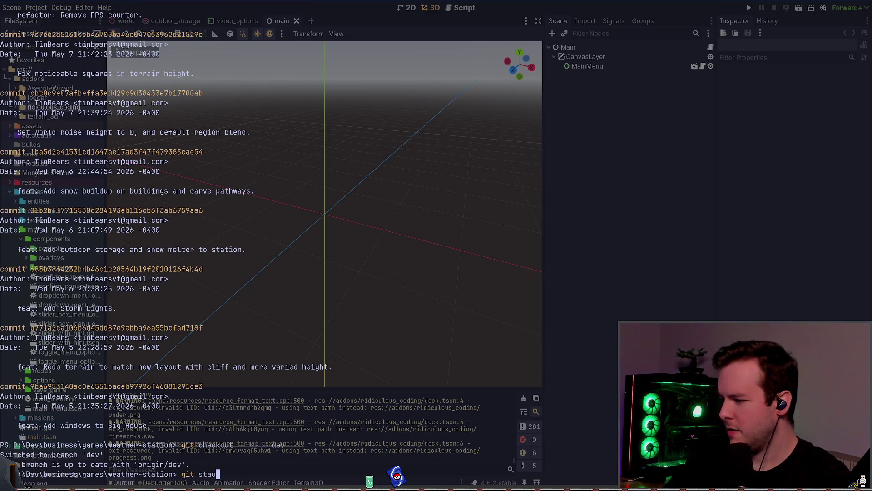
{"action": "key", "text": "BackSpace"}
{"action": "type", "text": "tus"}
{"action": "key", "text": "Return"}
Step: List stashes, recheck status, review dev's log and push dev (Everything up-to-date)
{"action": "type", "text": "git "}
{"action": "type", "text": "stash list"}
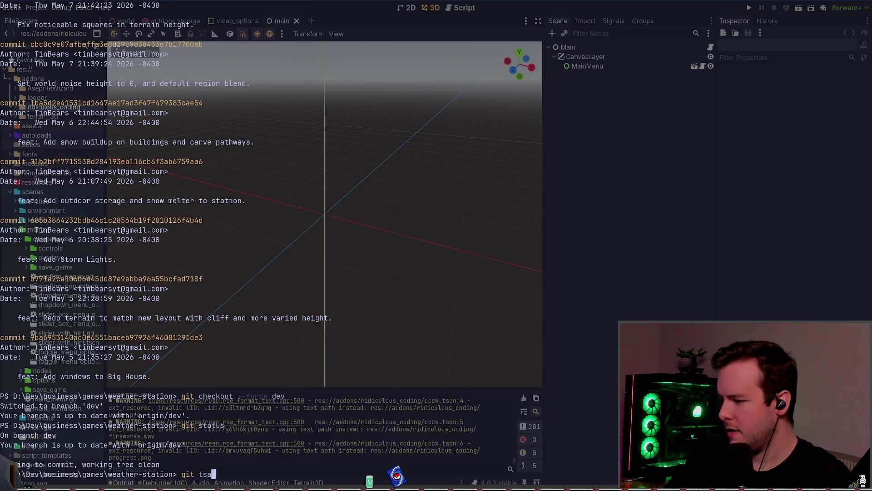
{"action": "key", "text": "Return"}
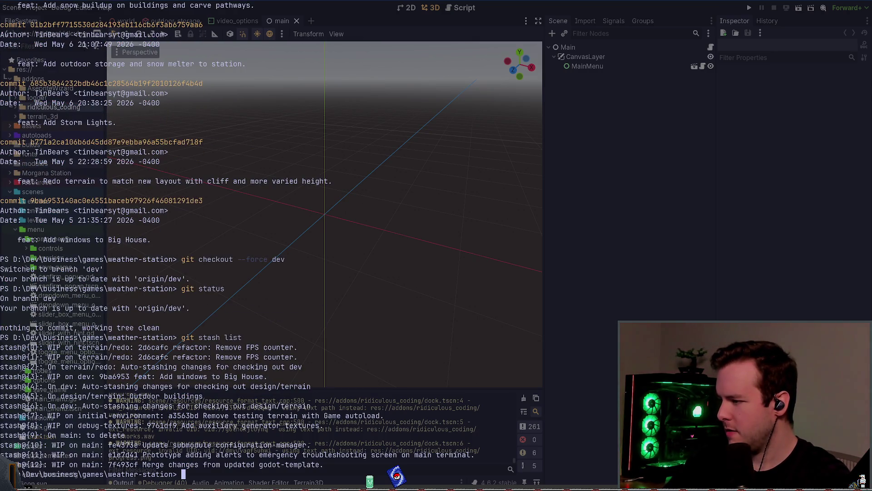
{"action": "type", "text": "git status"}
{"action": "key", "text": "Return"}
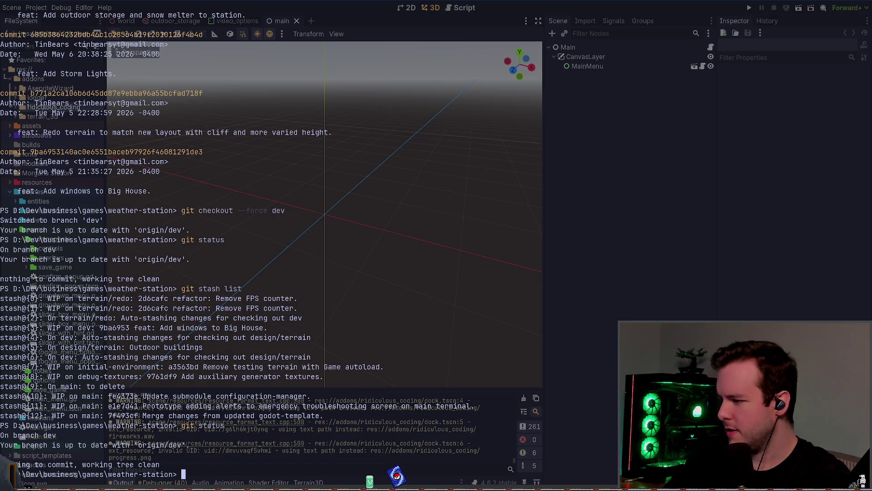
{"action": "type", "text": "git log"}
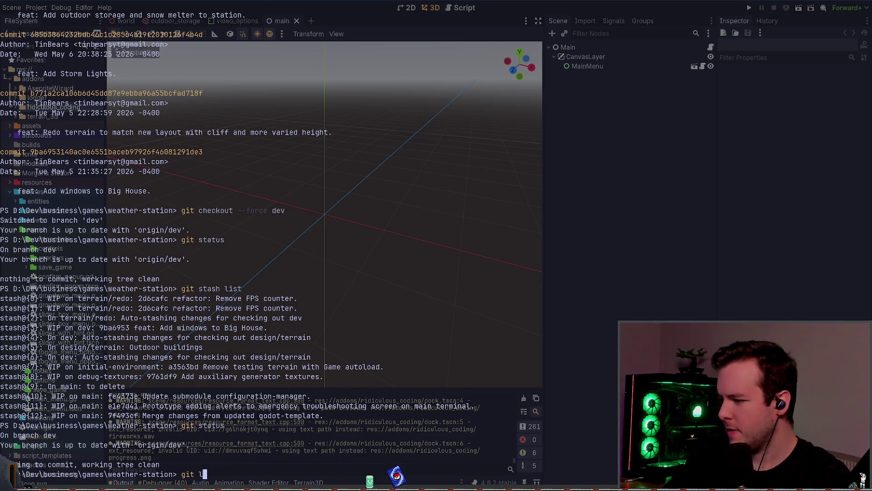
{"action": "key", "text": "Return"}
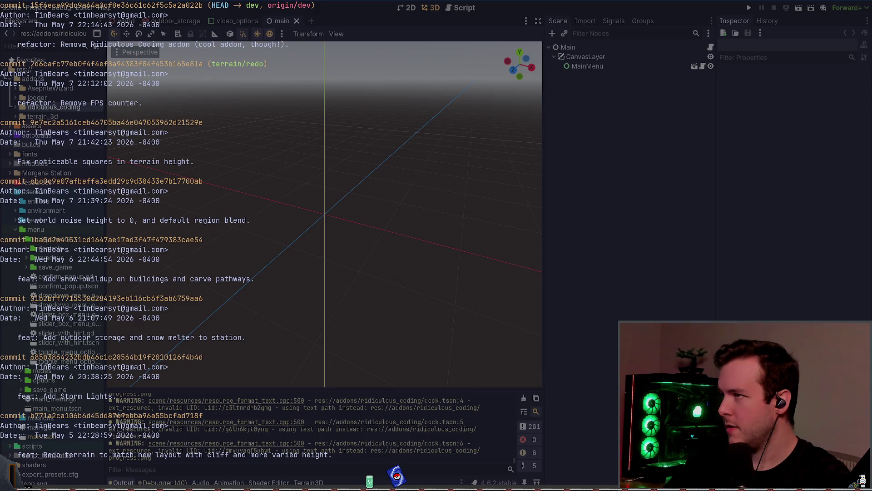
{"action": "type", "text": "q"}
{"action": "type", "text": "git push"}
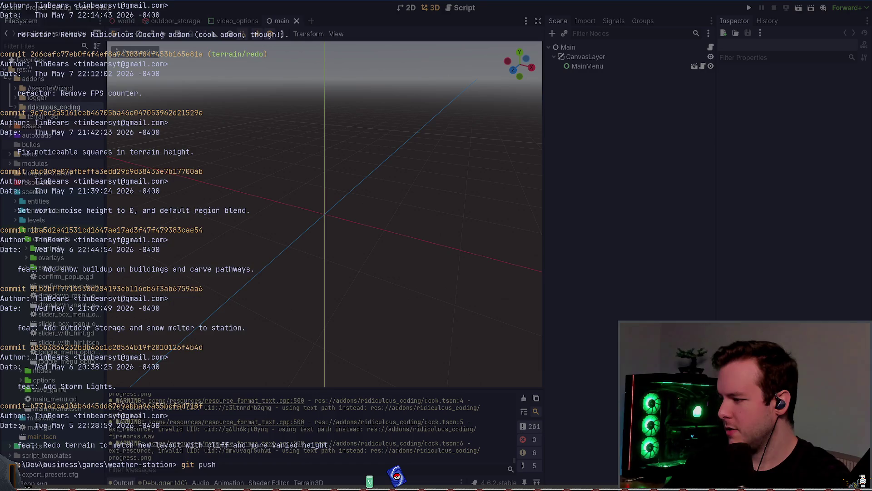
{"action": "key", "text": "Return"}
{"action": "type", "text": "git chec"}
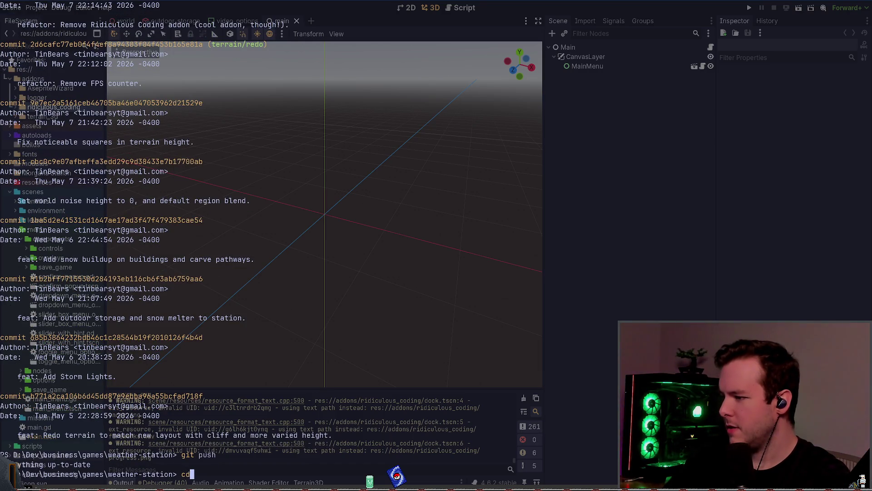
{"action": "type", "text": "kout"}
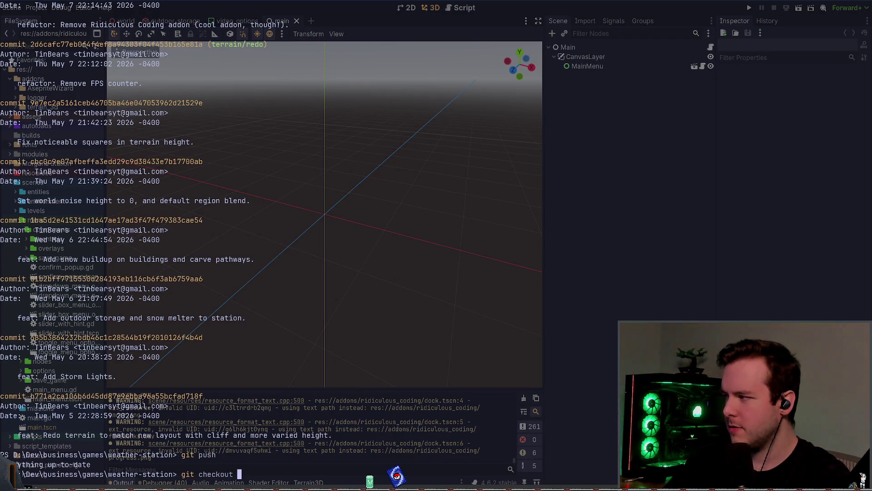
Step: Check out the terrain/redo branch and view its status
{"action": "type", "text": "te"}
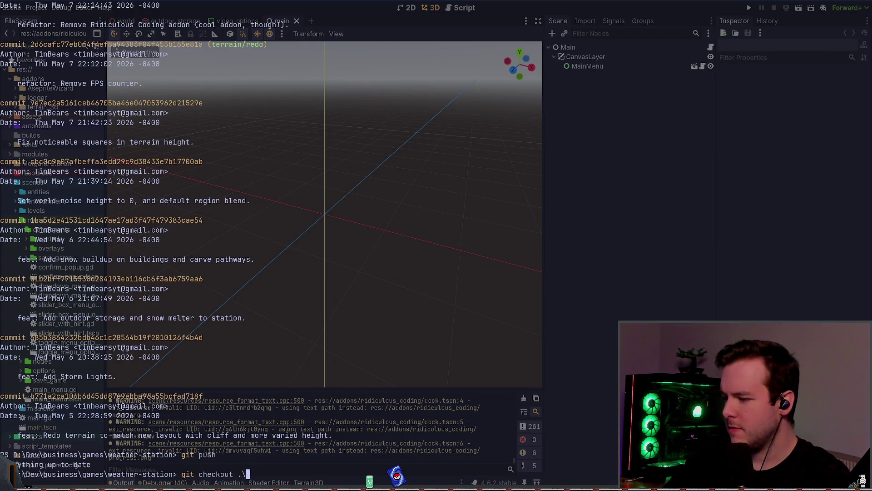
{"action": "type", "text": "rrain/"}
{"action": "type", "text": "redo"}
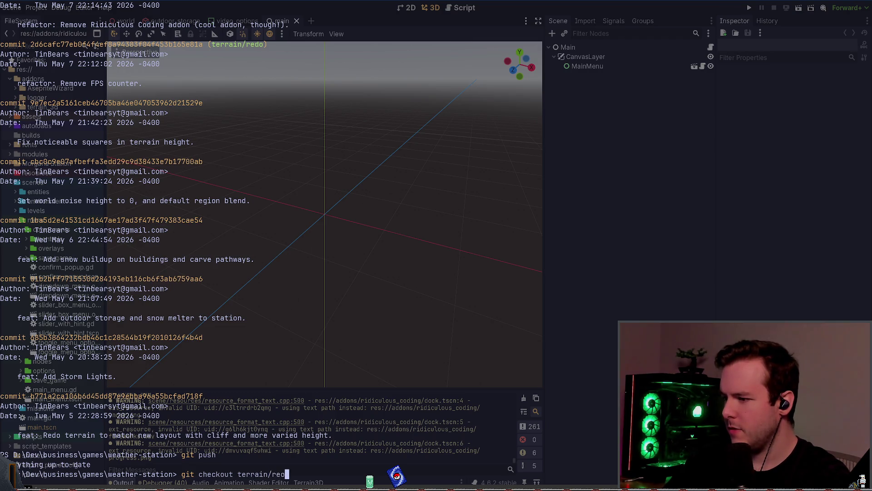
{"action": "key", "text": "Return"}
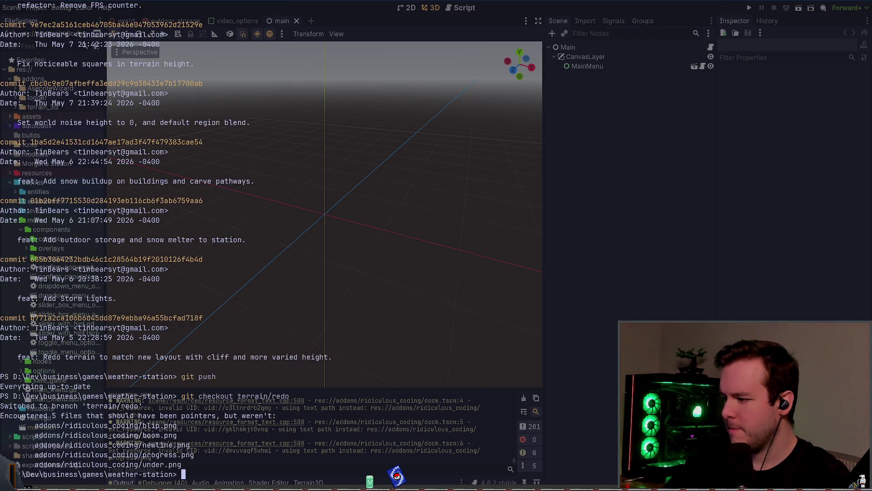
{"action": "type", "text": "git staus"}
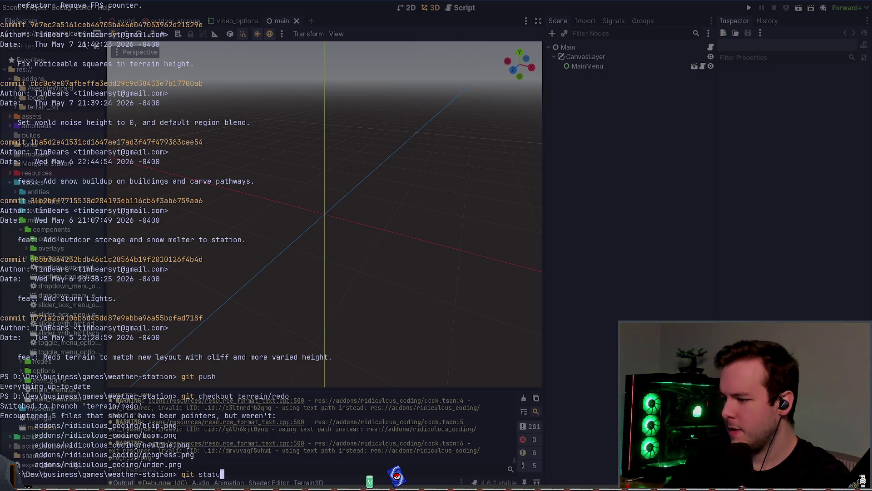
{"action": "type", "text": "s"}
{"action": "key", "text": "Return"}
Step: Force the checkout back to dev and confirm its working tree is clean
{"action": "type", "text": "git checkout dev"}
{"action": "key", "text": "Return"}
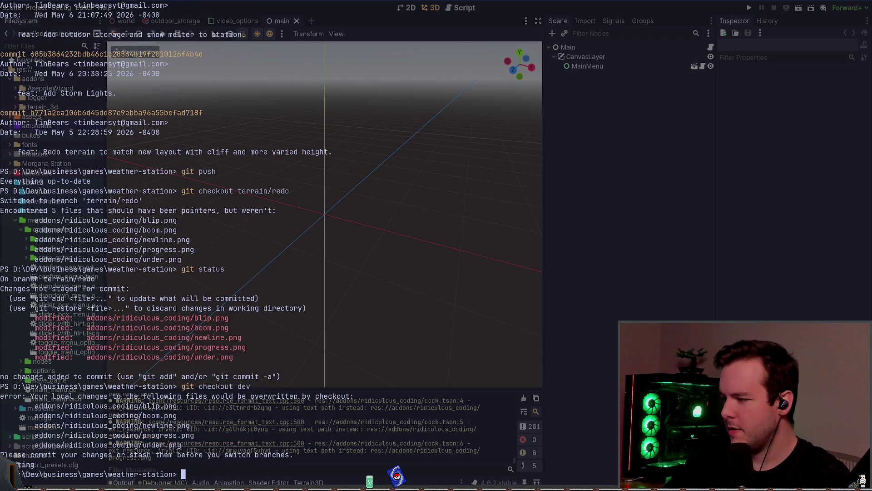
{"action": "type", "text": "git checkout --force dev"}
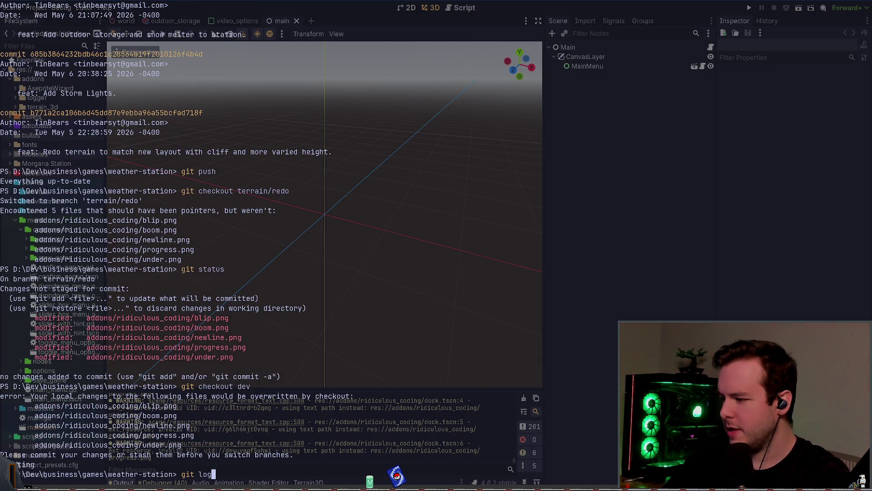
{"action": "key", "text": "Return"}
{"action": "type", "text": "git st"}
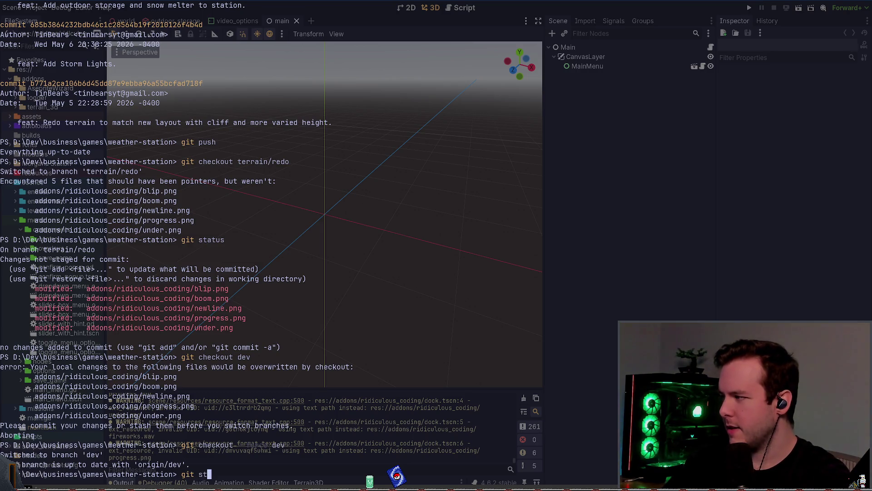
{"action": "type", "text": "ash"}
{"action": "key", "text": "Return"}
Step: Launch Neovim, restore the previous session and open lazygit
{"action": "type", "text": "nvim"}
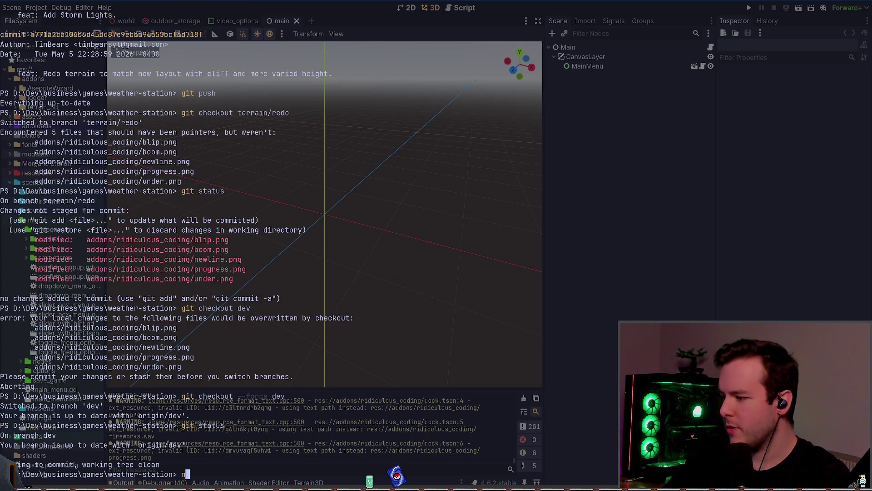
{"action": "key", "text": "Return"}
{"action": "key", "text": "s"}
{"action": "key", "text": "space"}
{"action": "key", "text": "g"}
{"action": "key", "text": "g"}
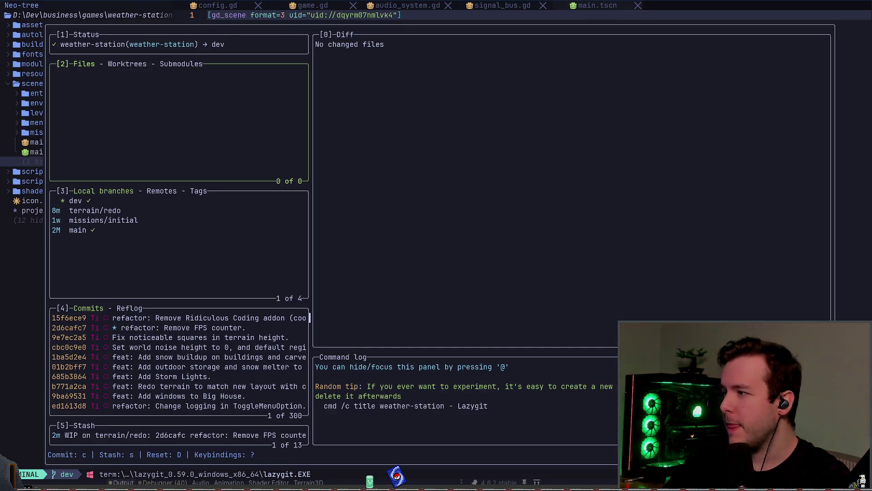
Step: In lazygit's Local branches panel, compare the dev and terrain/redo branch histories
{"action": "key", "text": "3"}
{"action": "key", "text": "Down"}
{"action": "key", "text": "Up"}
{"action": "key", "text": "Down"}
{"action": "key", "text": "Up"}
{"action": "key", "text": "Down"}
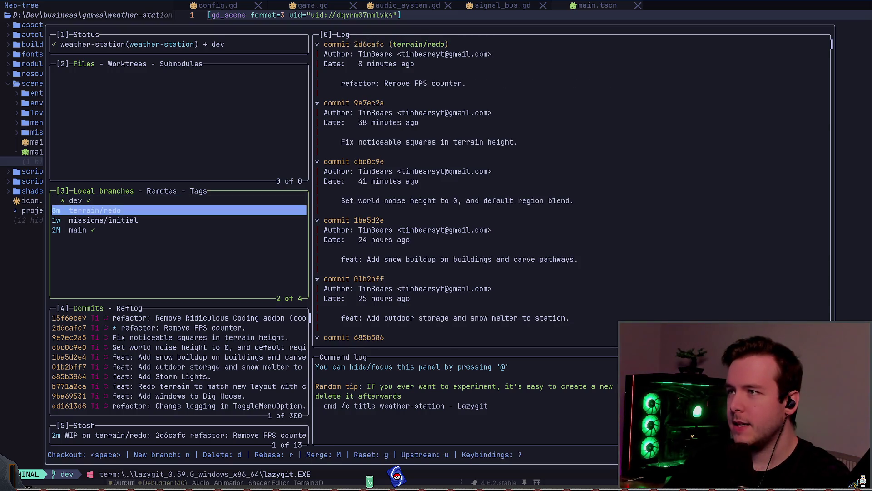
{"action": "key", "text": "Up"}
{"action": "key", "text": "Down"}
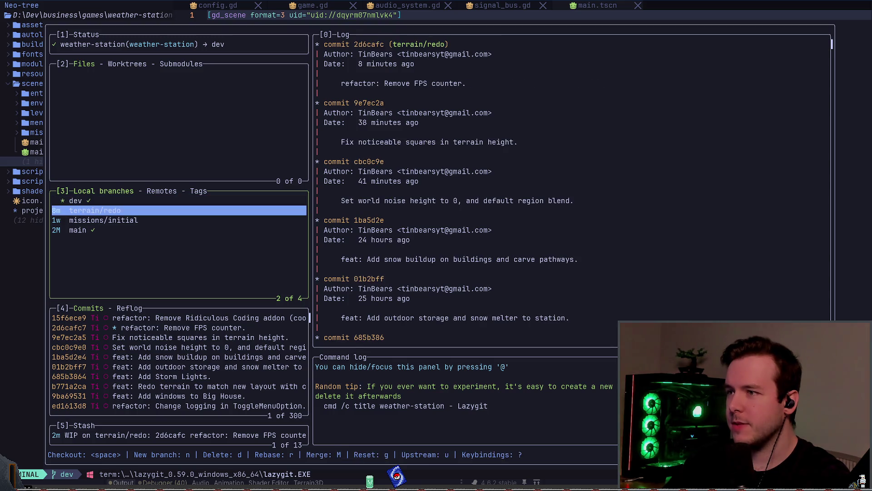
{"action": "key", "text": "Up"}
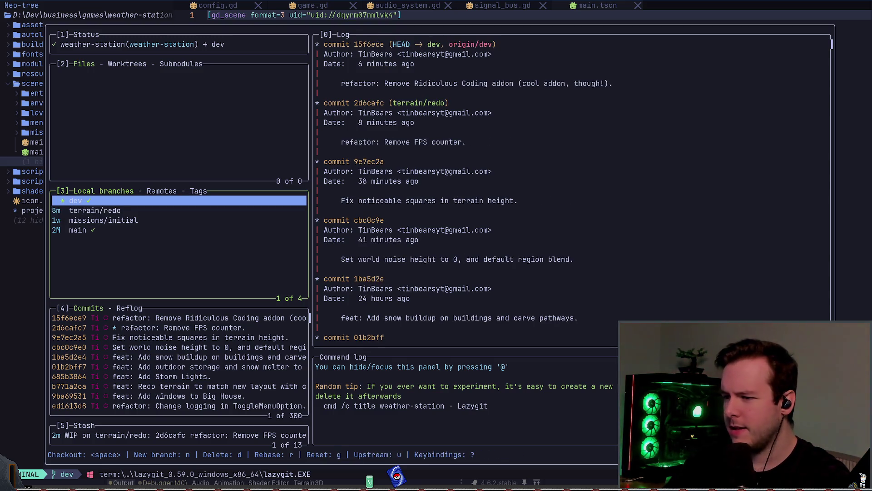
{"action": "key", "text": "Down"}
{"action": "key", "text": "Up"}
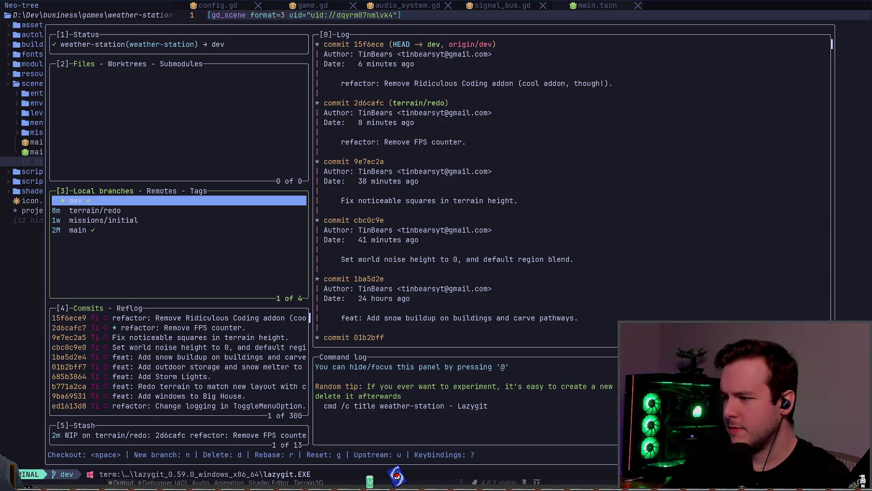
Step: Attempt to fast-forward terrain/redo and dismiss the resulting error
{"action": "key", "text": "Down"}
{"action": "key", "text": "f"}
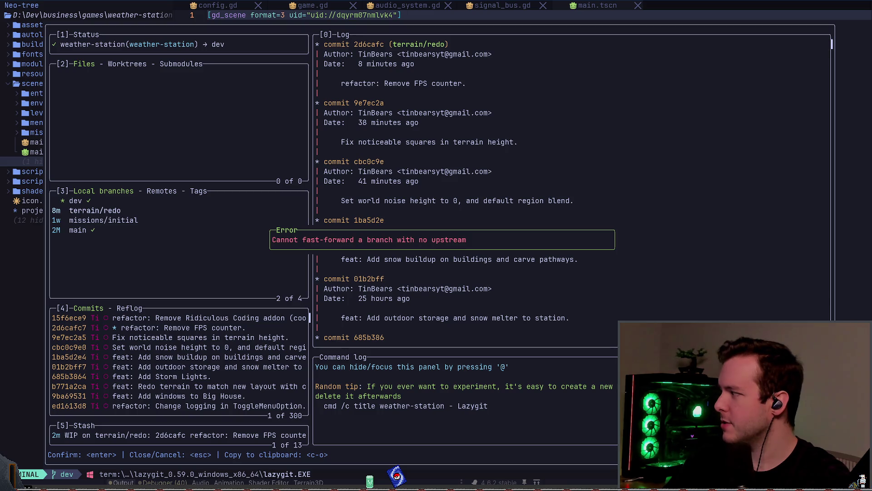
{"action": "key", "text": "Escape"}
{"action": "key", "text": "Up"}
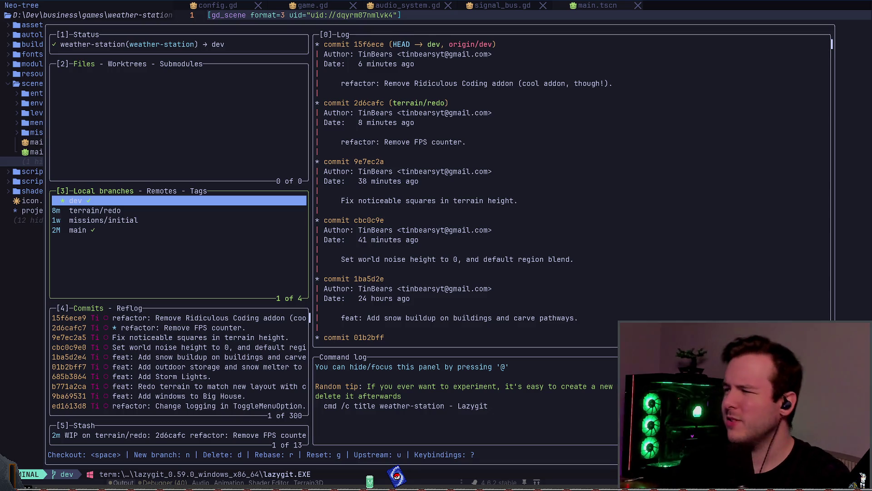
Step: Delete the local terrain/redo branch and quit lazygit and Neovim
{"action": "left_click", "coordinate": [95, 210]}
{"action": "key", "text": "d"}
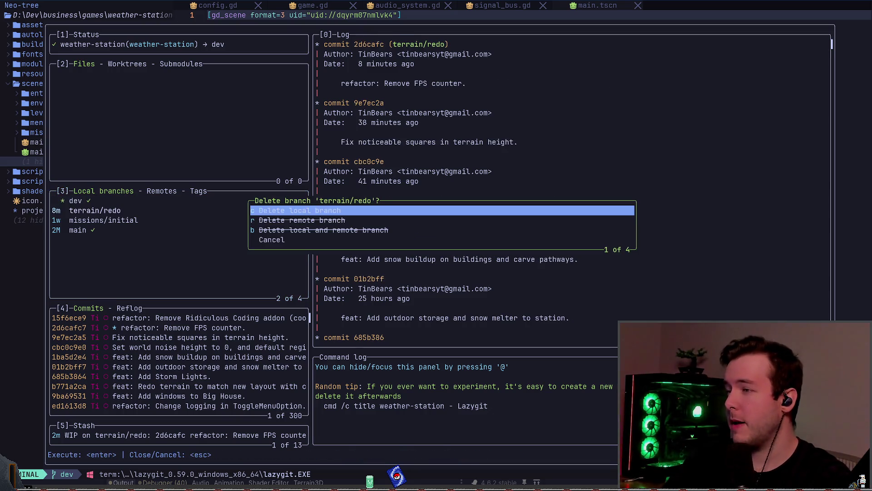
{"action": "key", "text": "Return"}
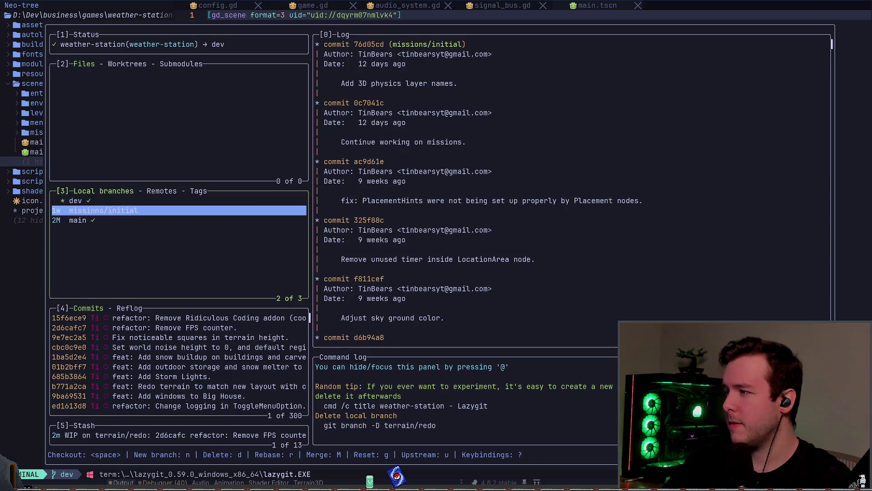
{"action": "left_click", "coordinate": [75, 200]}
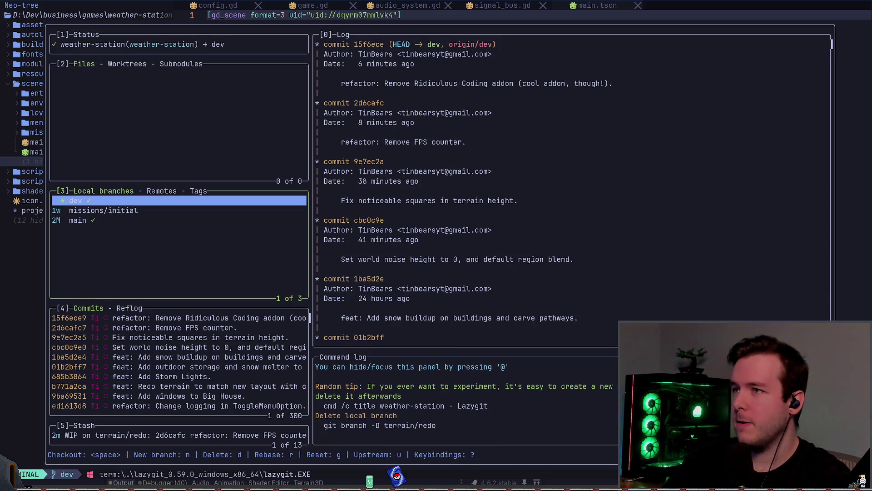
{"action": "type", "text": "q"}
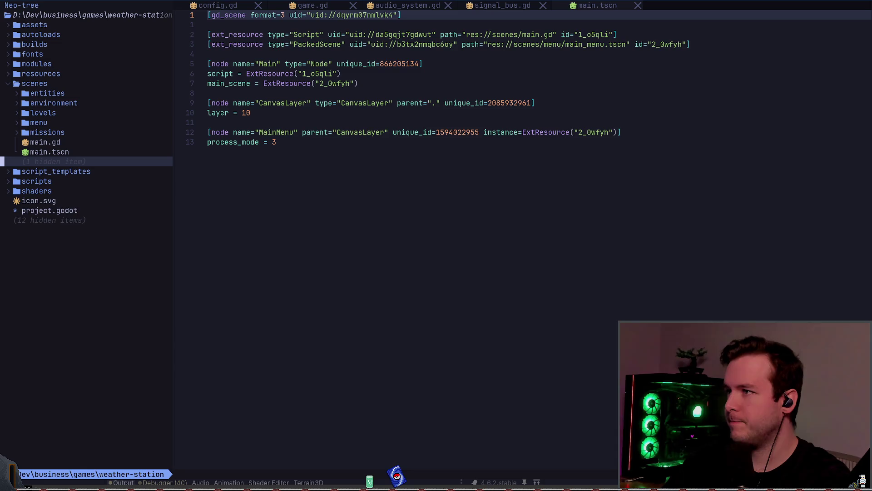
{"action": "type", "text": ":qa"}
{"action": "key", "text": "Return"}
{"action": "type", "text": "git sta"}
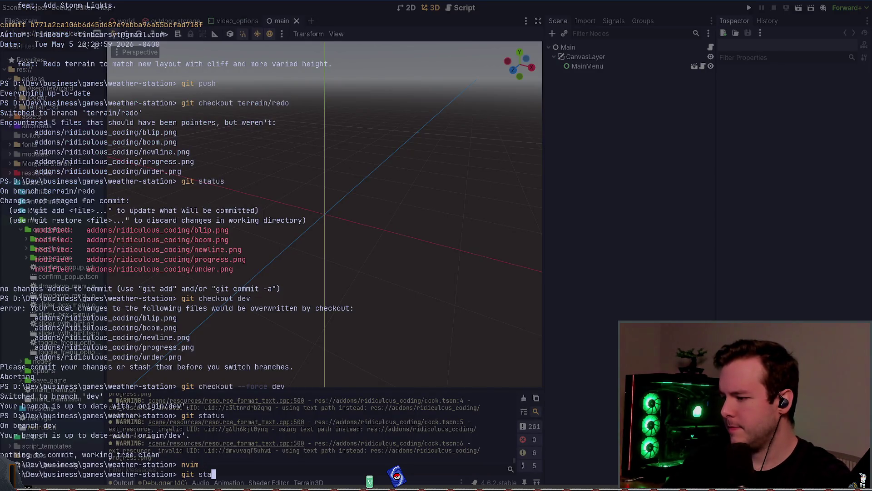
{"action": "type", "text": "tus"}
{"action": "key", "text": "Return"}
{"action": "type", "text": "nvim"}
{"action": "key", "text": "Return"}
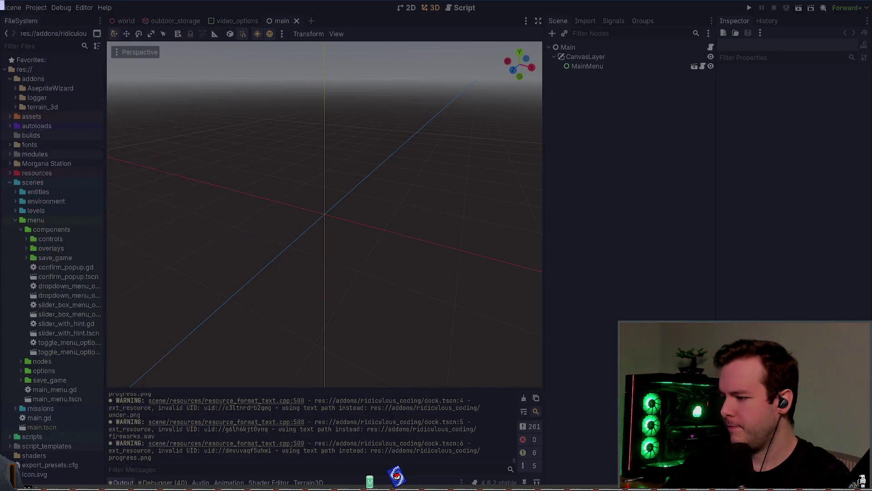
{"action": "key", "text": "s"}
{"action": "key", "text": "space"}
{"action": "key", "text": "g"}
{"action": "key", "text": "g"}
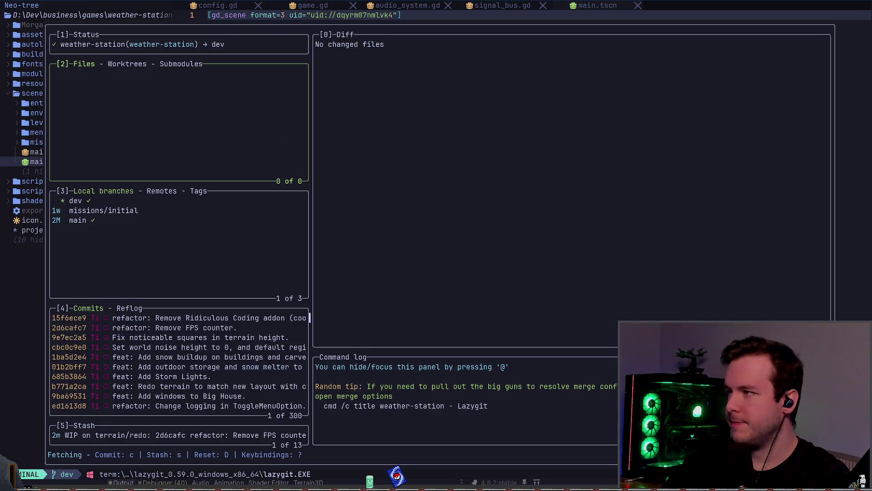
{"action": "key", "text": "3"}
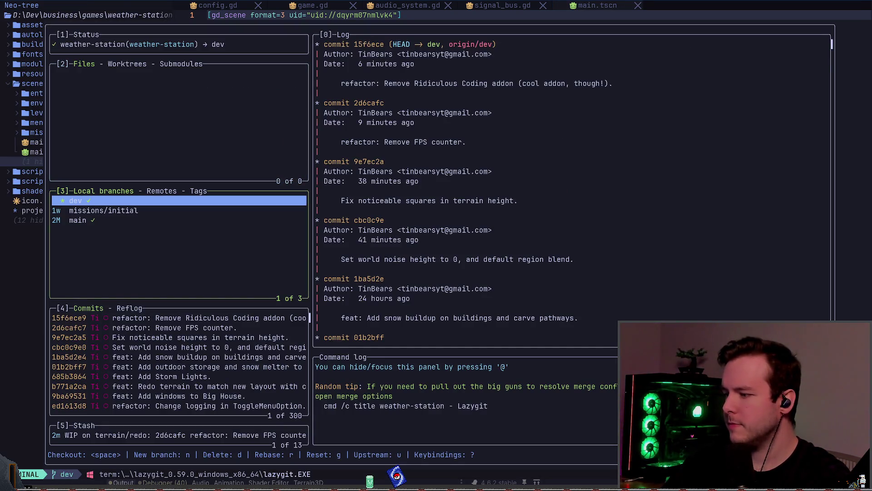
{"action": "type", "text": "terrain"}
{"action": "type", "text": "terrain/"}
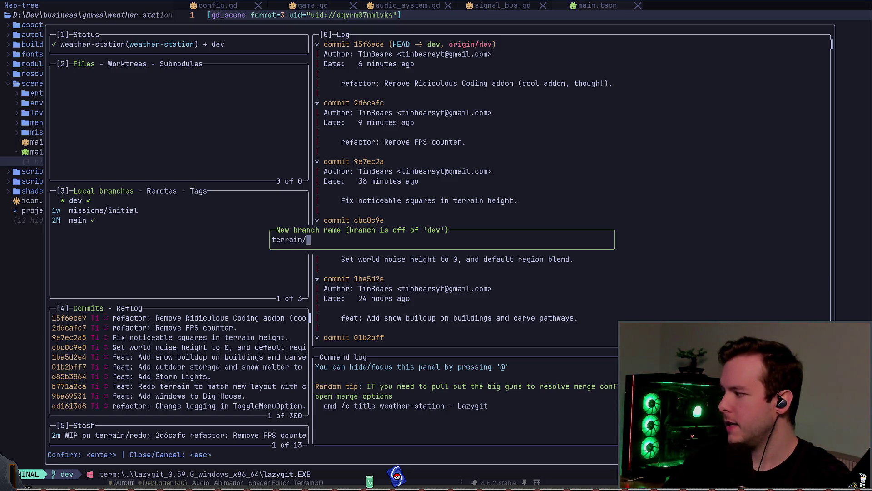
{"action": "key", "text": "Escape"}
{"action": "key", "text": "q"}
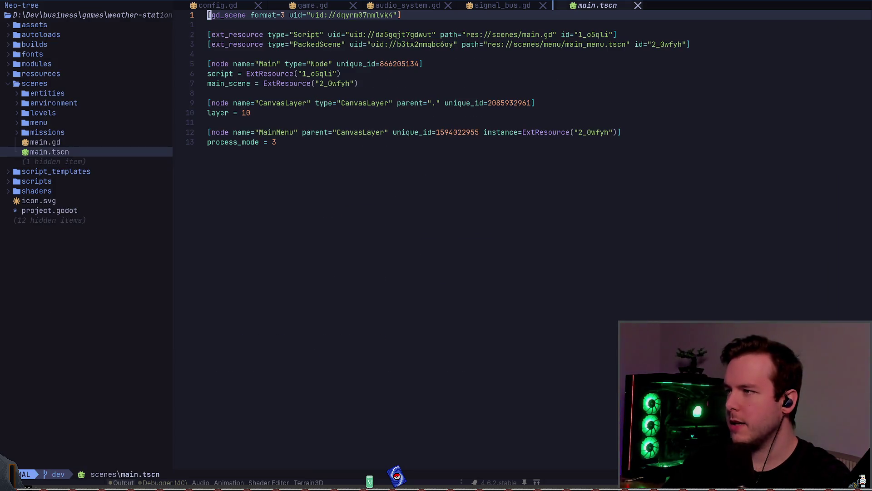
{"action": "key", "text": "alt+Tab"}
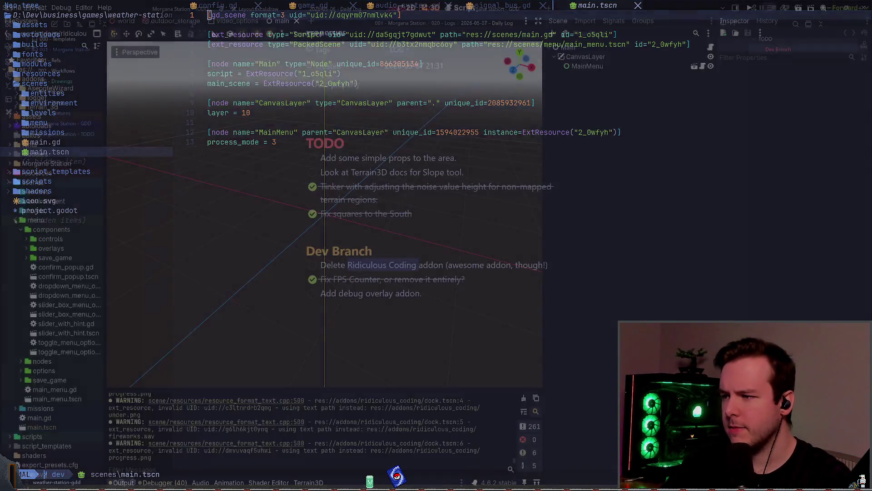
{"action": "left_click", "coordinate": [312, 265]}
{"action": "left_click", "coordinate": [352, 237]}
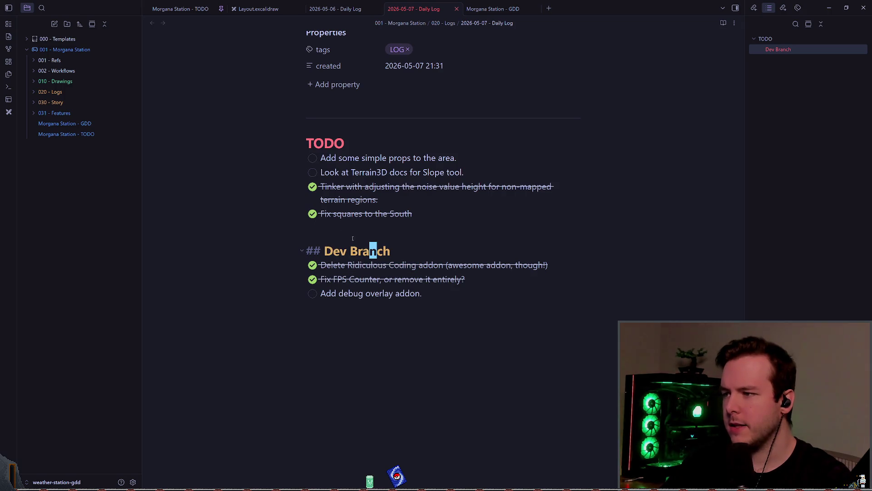
{"action": "mouse_move", "coordinate": [422, 294]}
{"action": "left_mouse_down"}
{"action": "mouse_move", "coordinate": [322, 293]}
{"action": "mouse_move", "coordinate": [423, 293]}
{"action": "left_mouse_up"}
{"action": "left_click", "coordinate": [423, 294]}
{"action": "scroll", "coordinate": [436, 414], "scroll_direction": "up", "scroll_amount": 1}
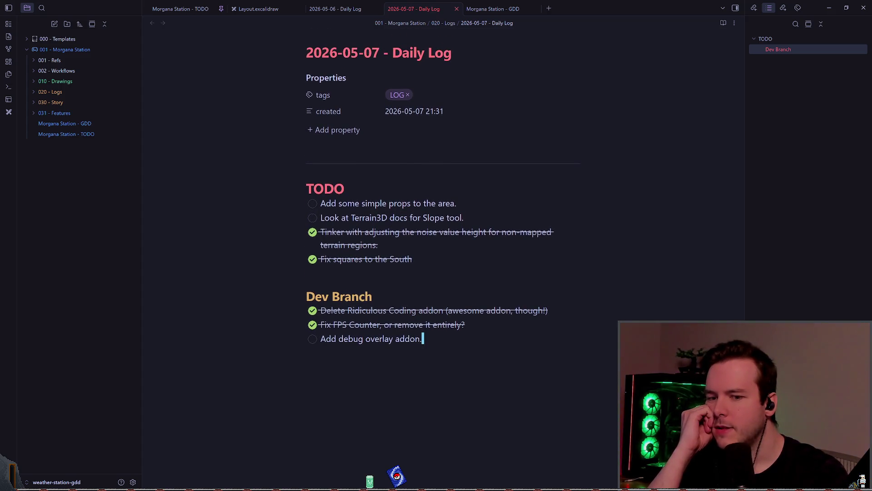
{"action": "left_click_drag", "start_coordinate": [320, 218], "coordinate": [464, 218]}
{"action": "left_click", "coordinate": [465, 218]}
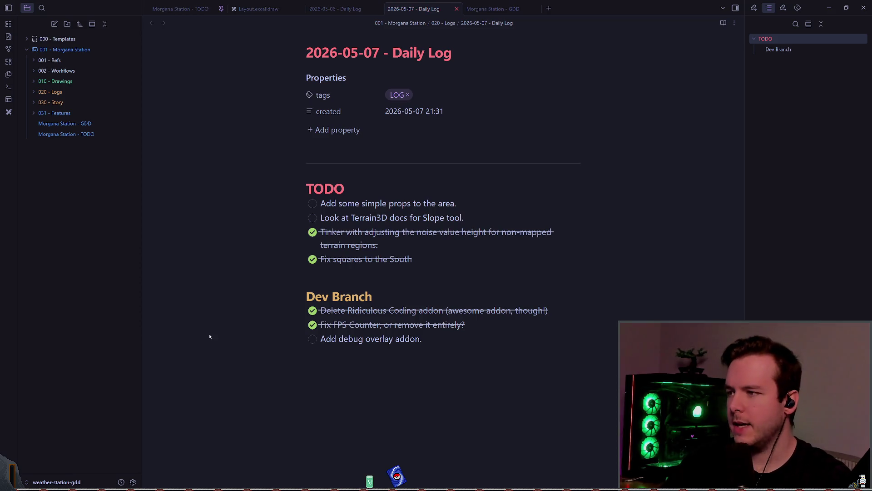
{"action": "key", "text": "alt+Tab"}
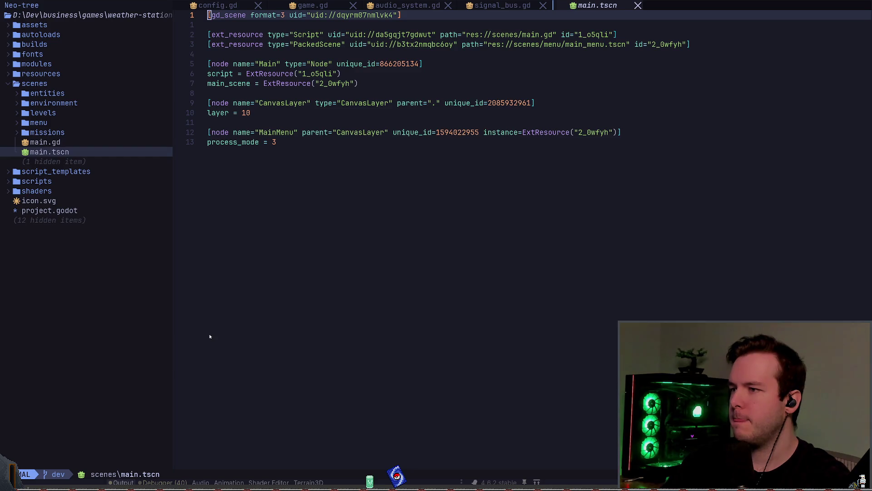
Step: In Godot, close the outdoor_storage and video_options scene tabs and show the world scene
{"action": "key", "text": "alt+Tab"}
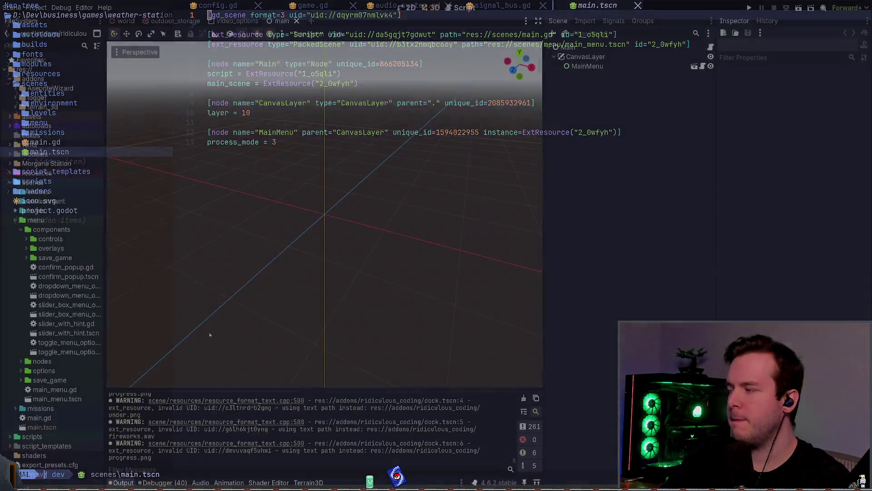
{"action": "left_click_drag", "start_coordinate": [197, 391], "coordinate": [197, 335]}
{"action": "left_click", "coordinate": [16, 220]}
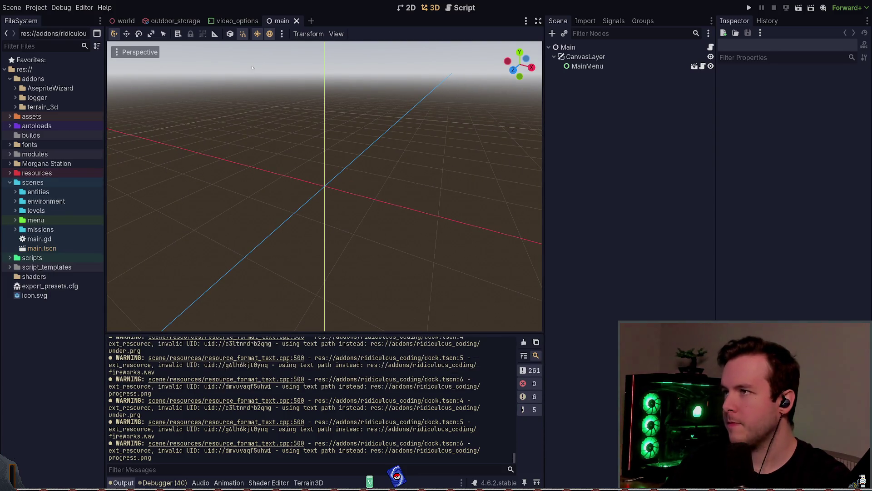
{"action": "left_click", "coordinate": [174, 21]}
{"action": "left_click", "coordinate": [203, 20]}
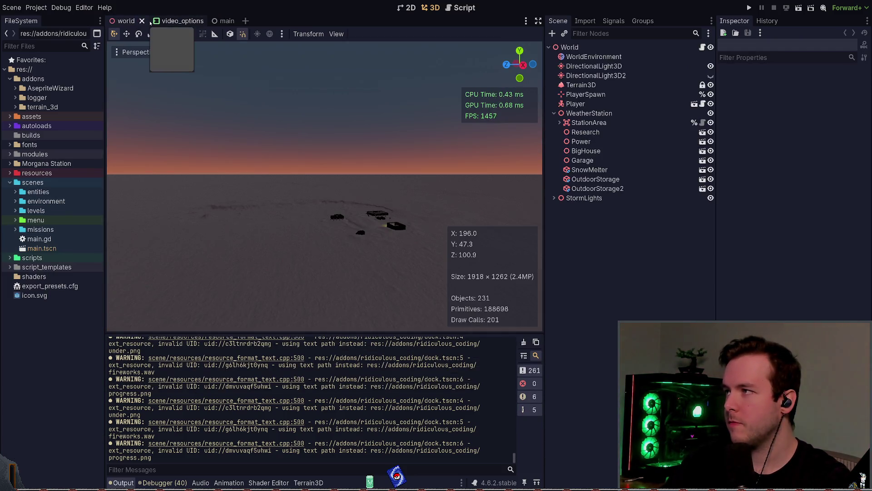
{"action": "left_click", "coordinate": [172, 20]}
{"action": "key", "text": "ctrl+shift+w"}
{"action": "key", "text": "ctrl+Tab"}
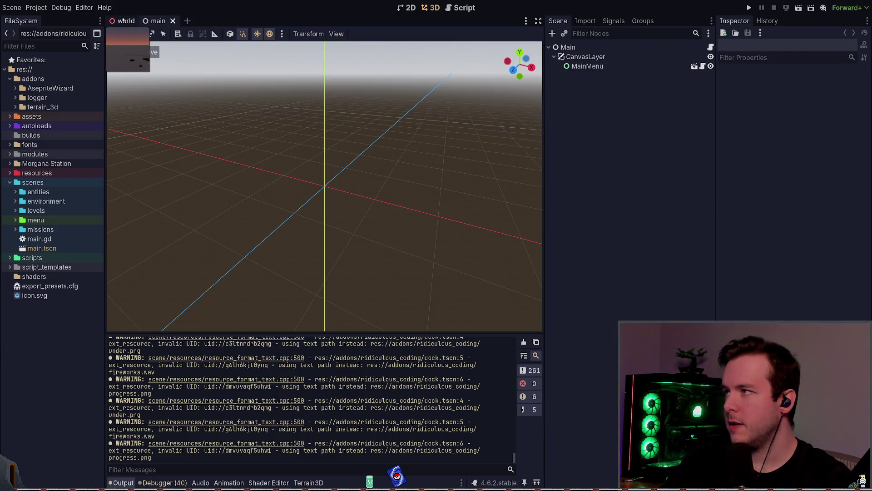
{"action": "key", "text": "ctrl+Tab"}
Step: Move the viewport camera toward the station and save the world scene with Ctrl+S
{"action": "mouse_move", "coordinate": [390, 74]}
{"action": "left_mouse_down"}
{"action": "mouse_move", "coordinate": [384, 134]}
{"action": "mouse_move", "coordinate": [398, 302]}
{"action": "left_mouse_up"}
{"action": "key", "text": "ctrl+s"}
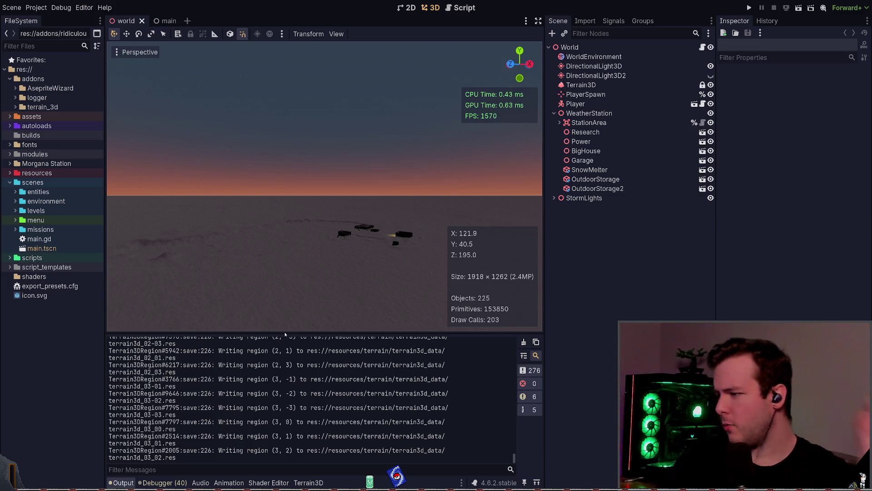
{"action": "left_click_drag", "start_coordinate": [448, 440], "coordinate": [302, 393]}
{"action": "left_click", "coordinate": [439, 387]}
{"action": "key", "text": "ctrl+s"}
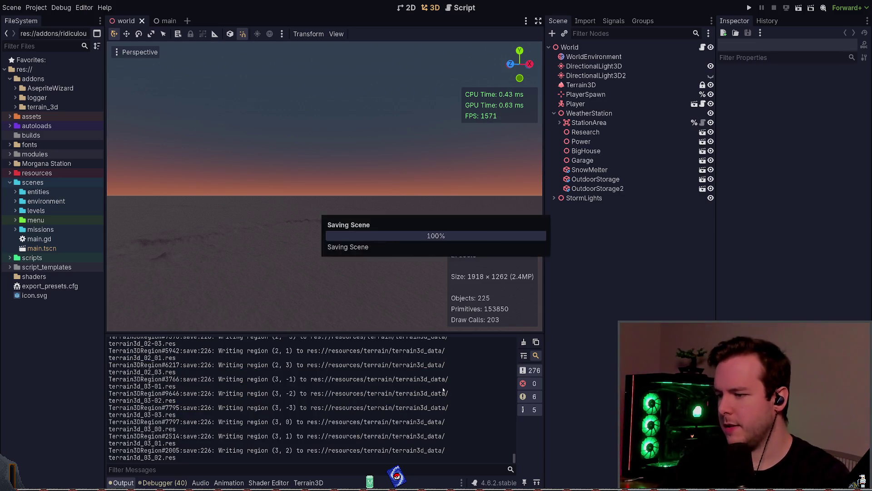
{"action": "key", "text": "ctrl+s"}
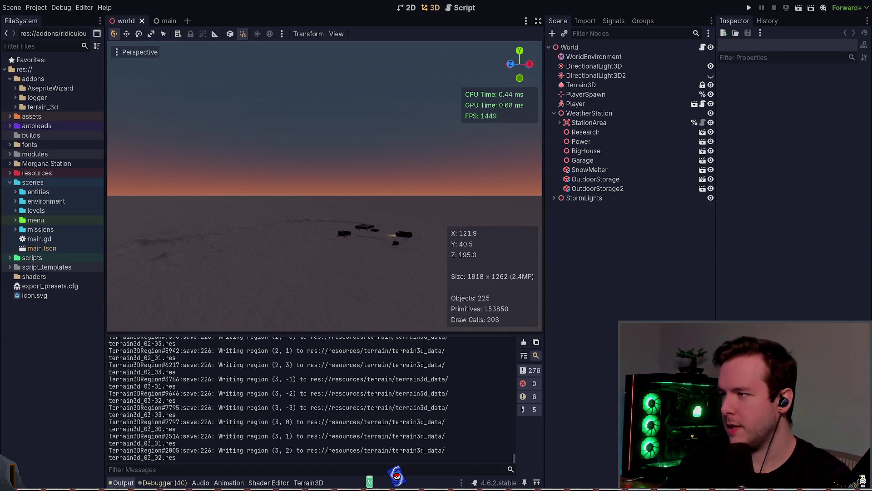
{"action": "key", "text": "super+grave"}
Step: Restart Neovim, restore the last session and open lazygit
{"action": "type", "text": ":q"}
{"action": "key", "text": "Return"}
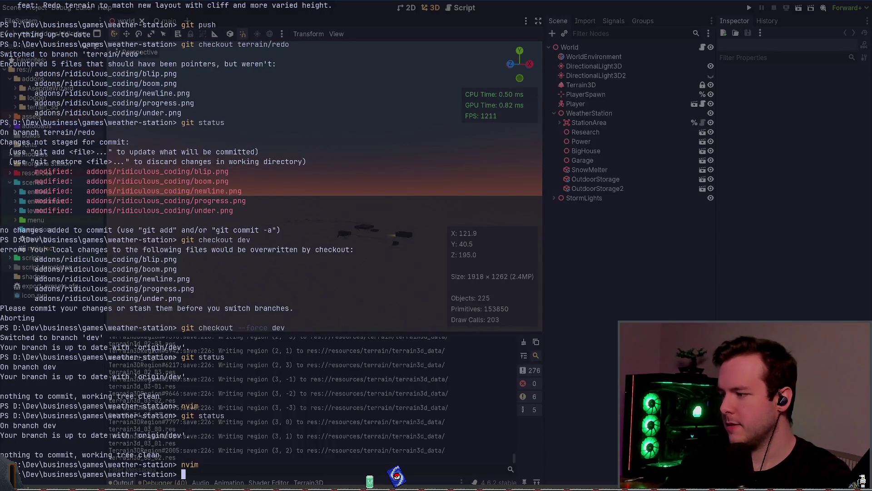
{"action": "type", "text": "nvim"}
{"action": "key", "text": "Return"}
{"action": "key", "text": "s"}
{"action": "key", "text": "space"}
{"action": "key", "text": "g"}
{"action": "key", "text": "g"}
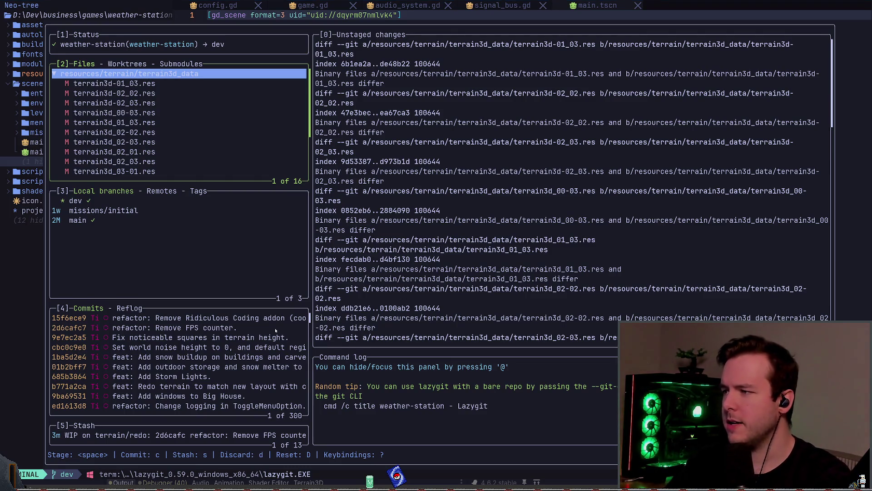
Step: Discard all changes to the Terrain3D region files and return to Godot
{"action": "key", "text": "alt+Tab"}
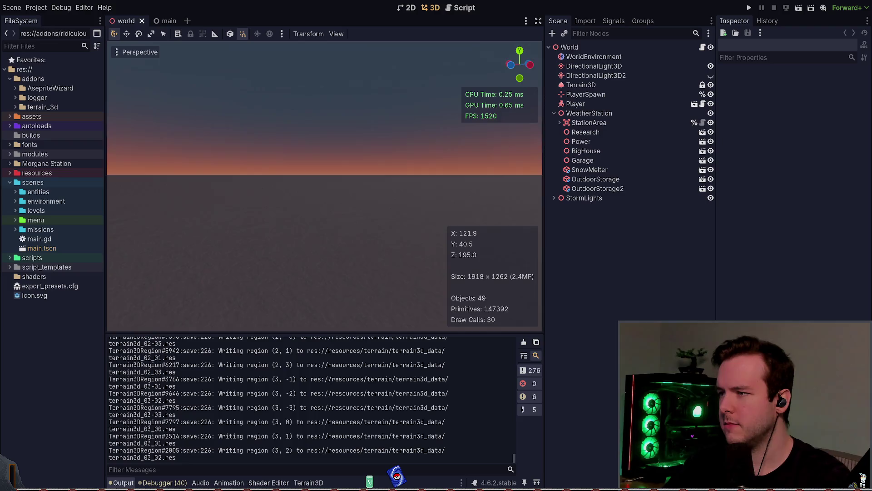
{"action": "key", "text": "alt+Tab"}
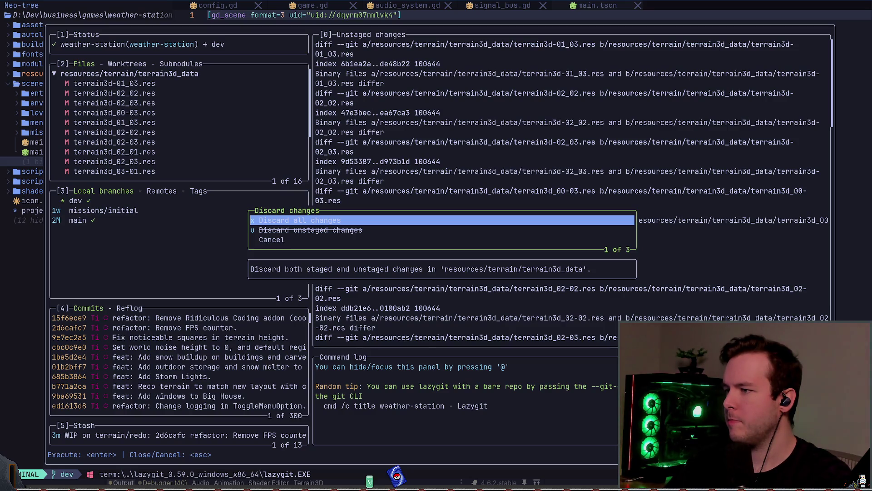
{"action": "key", "text": "Return"}
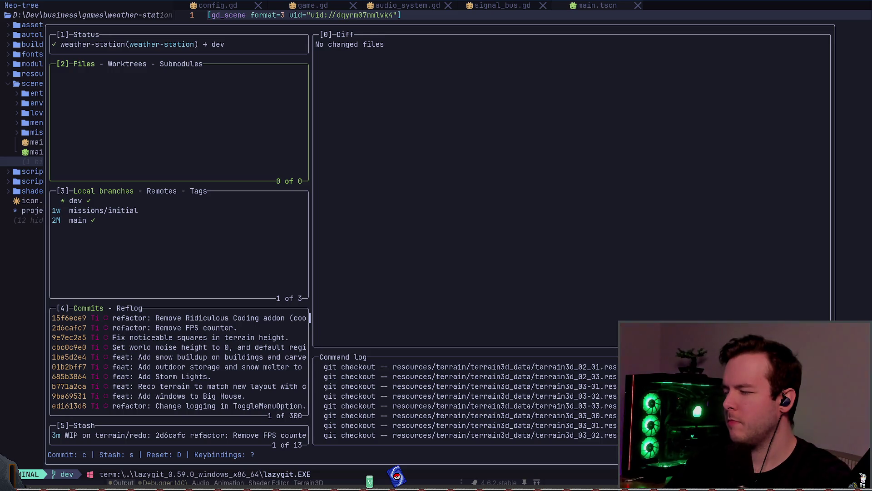
{"action": "key", "text": "alt+Tab"}
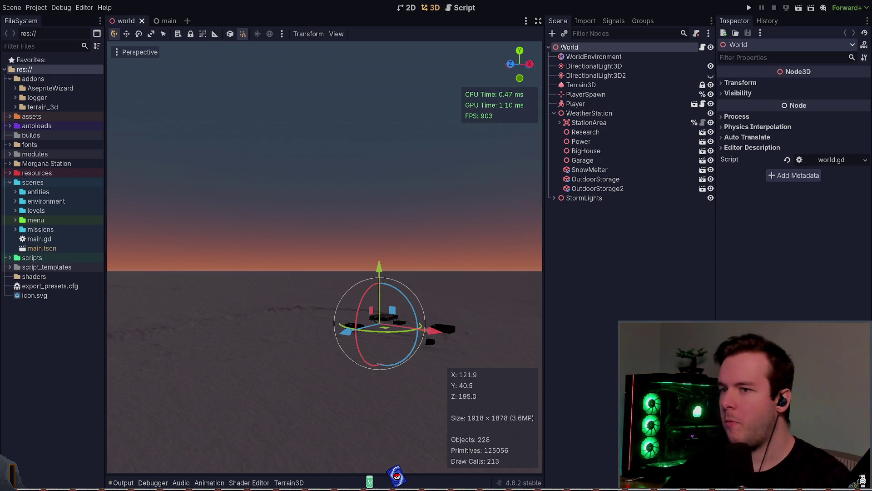
Step: Deselect World, then close lazygit and the main.tscn buffer so Neovim shows config.gd
{"action": "left_click", "coordinate": [601, 248]}
{"action": "key", "text": "alt+Tab"}
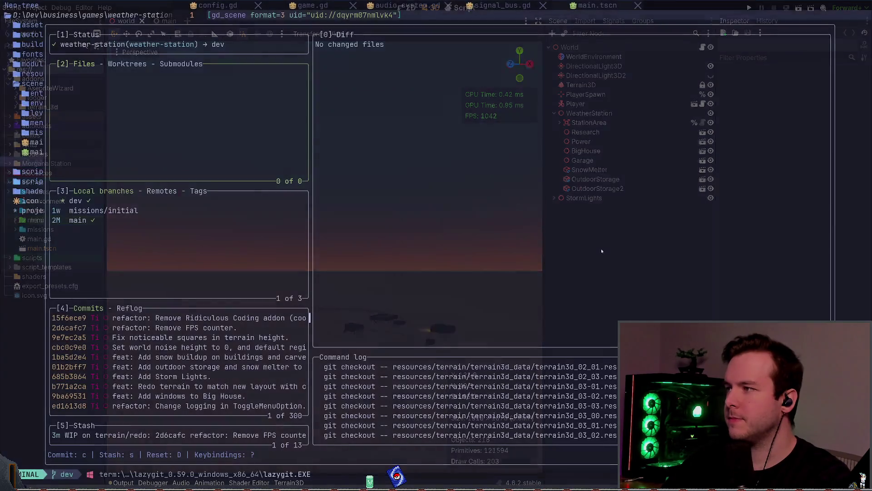
{"action": "key", "text": "q"}
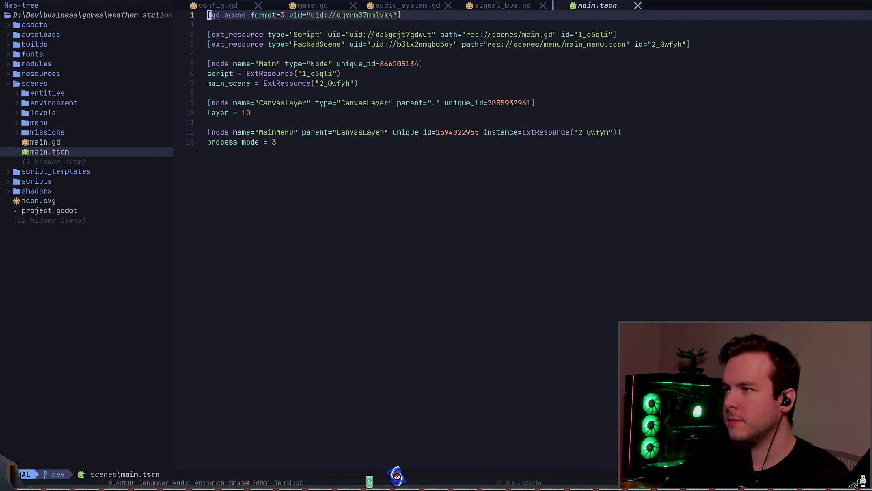
{"action": "key", "text": "space"}
{"action": "key", "text": "b"}
{"action": "key", "text": "d"}
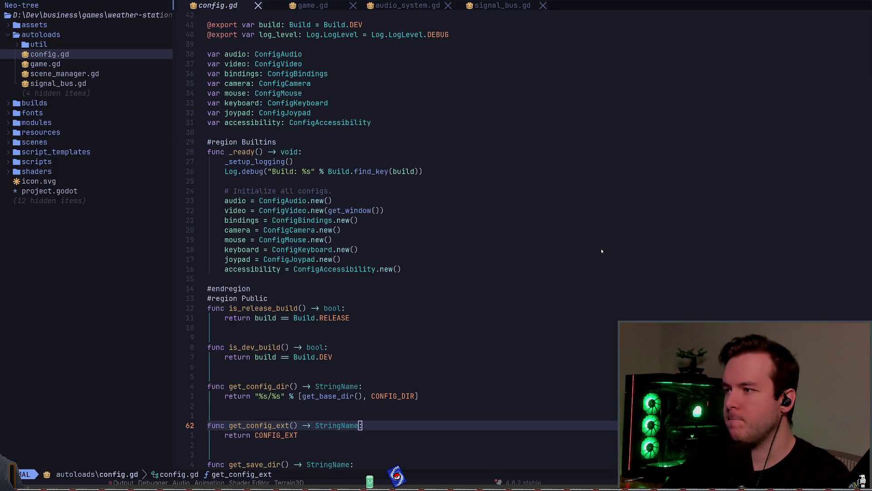
Step: Back in Godot, show the Output log and save the world scene
{"action": "key", "text": "alt+Tab"}
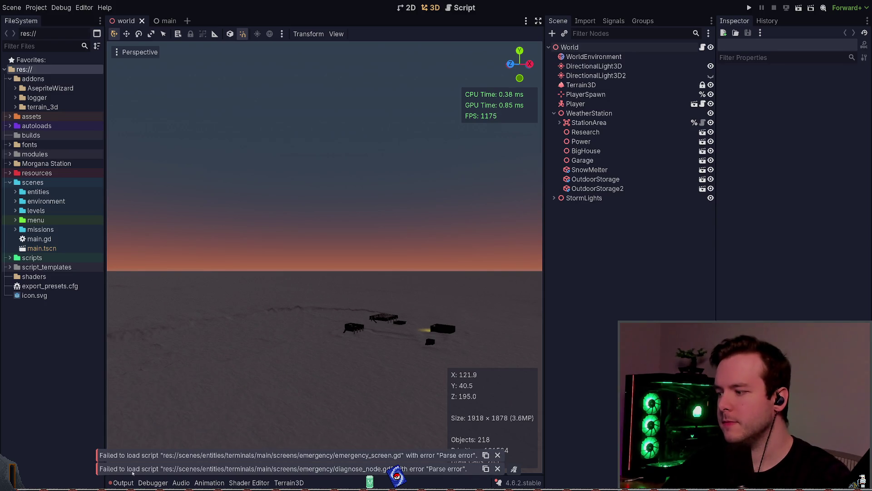
{"action": "left_click", "coordinate": [123, 482]}
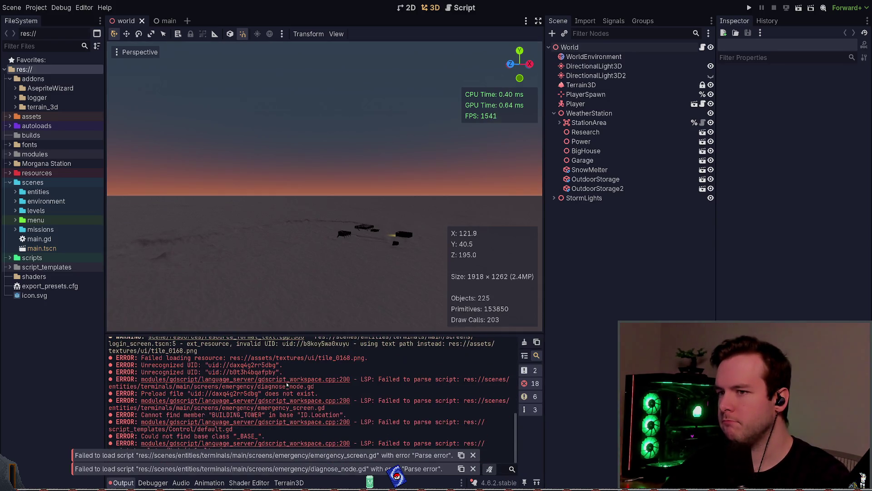
{"action": "key", "text": "ctrl+s"}
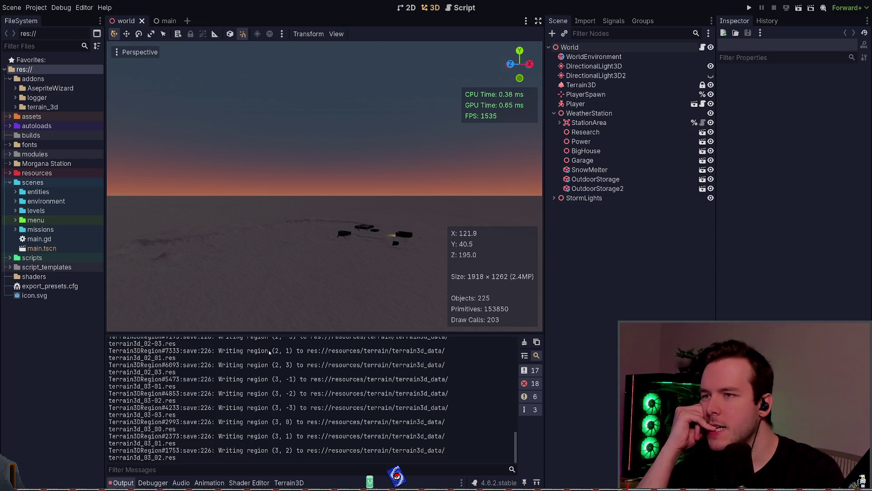
Step: Lower the camera near ground level and select the Terrain3D node in the Scene tree
{"action": "left_click", "coordinate": [588, 113]}
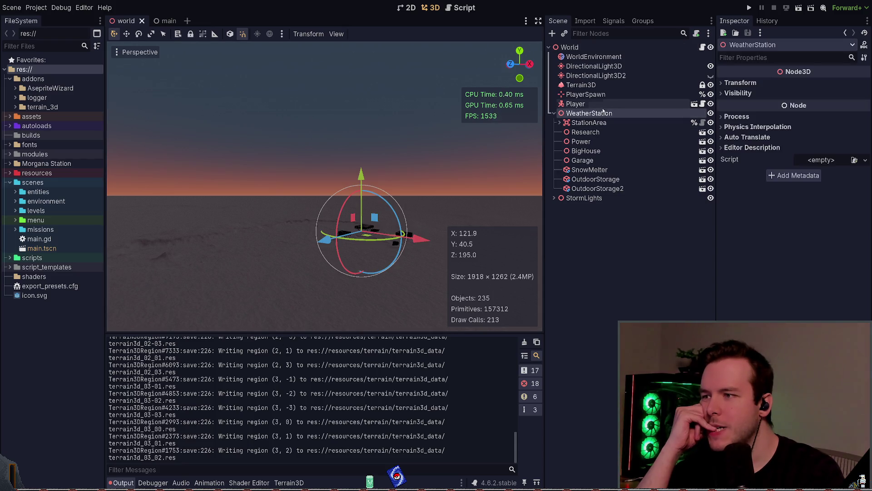
{"action": "left_click", "coordinate": [590, 234]}
{"action": "left_click_drag", "start_coordinate": [324, 227], "coordinate": [324, 166]}
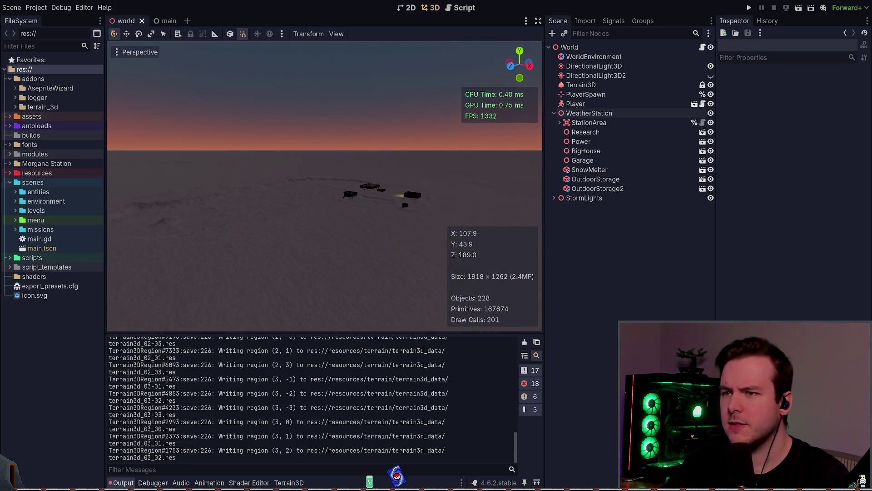
{"action": "left_click", "coordinate": [589, 113]}
{"action": "left_click", "coordinate": [575, 103]}
{"action": "left_click", "coordinate": [581, 84]}
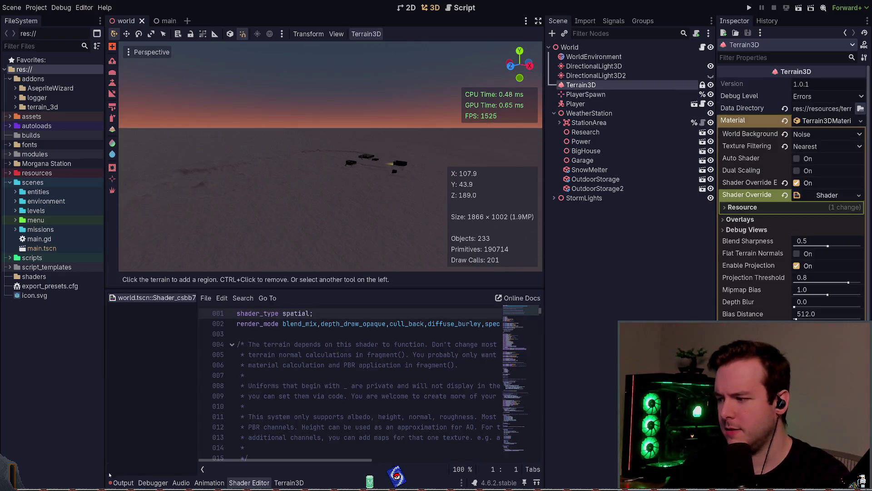
Step: Save the world scene with the Output log shown and scroll through the region-write messages
{"action": "left_click", "coordinate": [122, 482]}
{"action": "key", "text": "ctrl+s"}
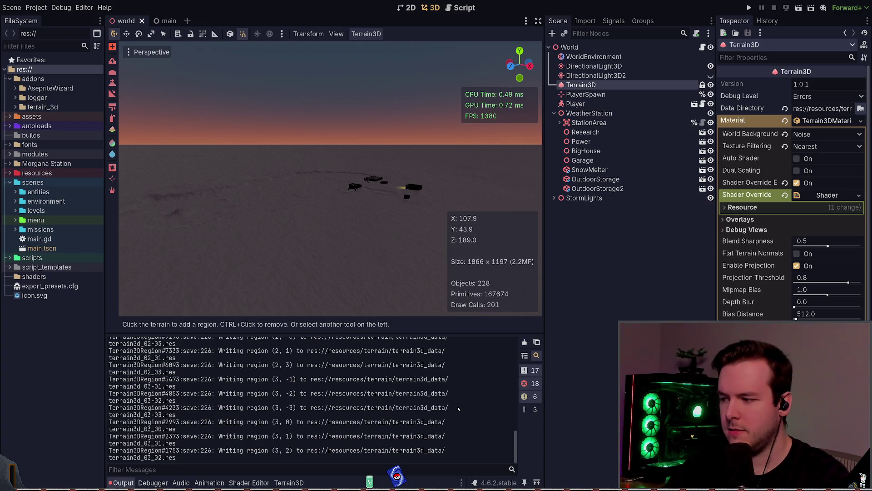
{"action": "scroll", "coordinate": [479, 434], "scroll_direction": "up", "scroll_amount": 5}
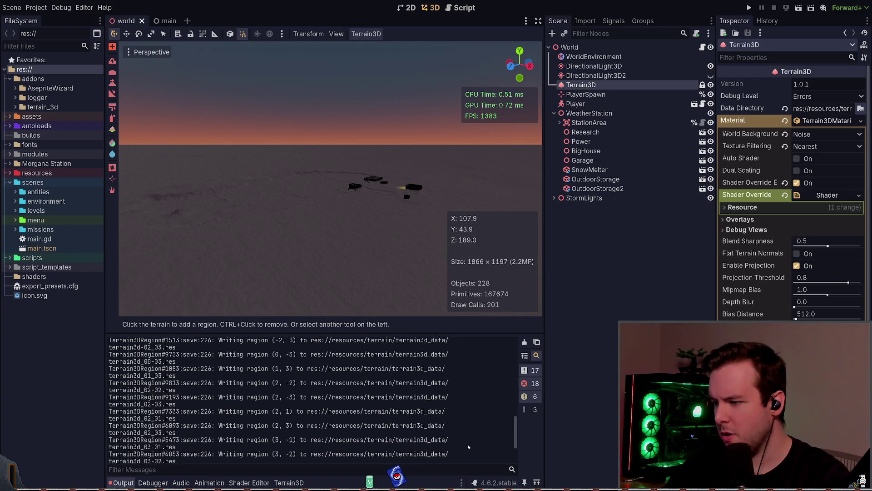
{"action": "scroll", "coordinate": [462, 440], "scroll_direction": "down", "scroll_amount": 5}
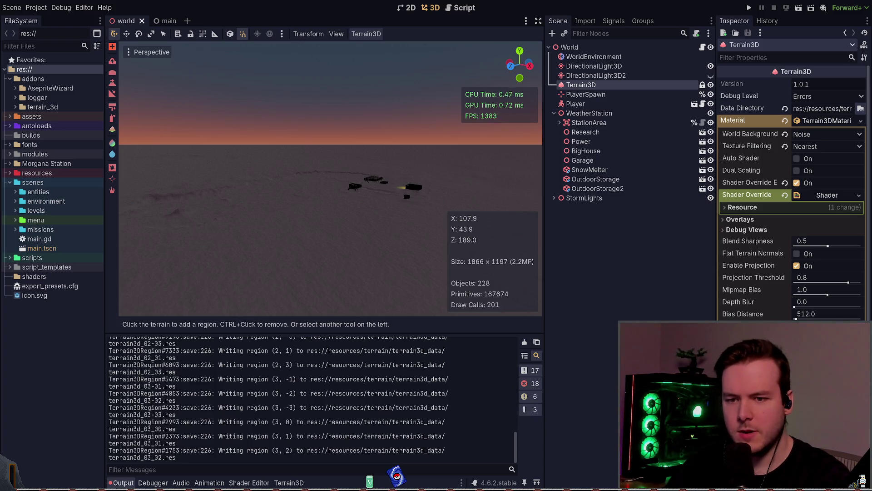
{"action": "scroll", "coordinate": [862, 479], "scroll_direction": "down", "scroll_amount": 5}
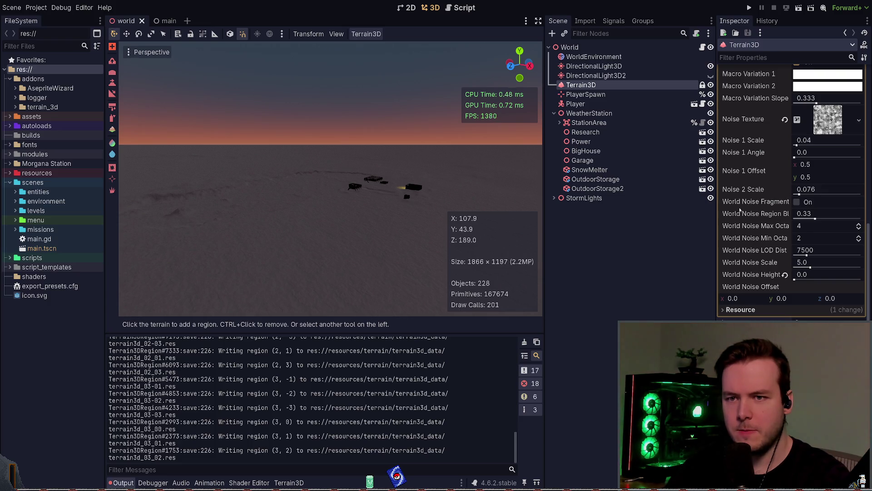
{"action": "scroll", "coordinate": [740, 227], "scroll_direction": "up", "scroll_amount": 6}
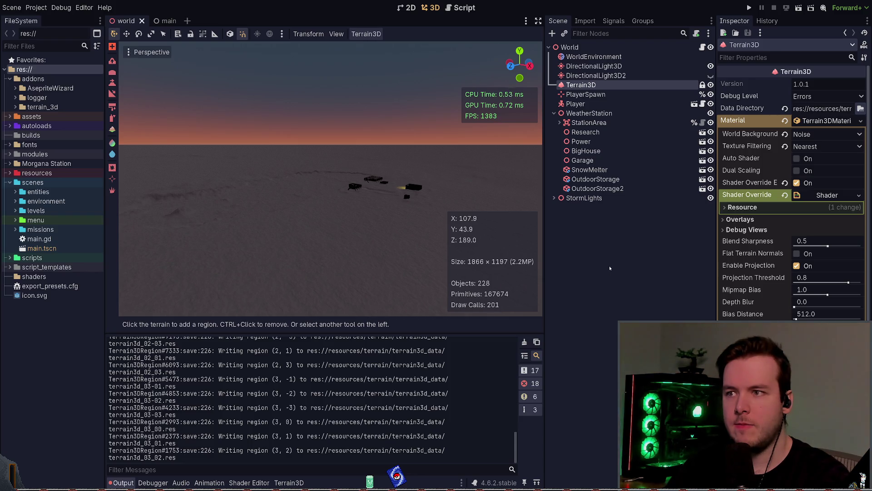
{"action": "key", "text": "alt+Tab"}
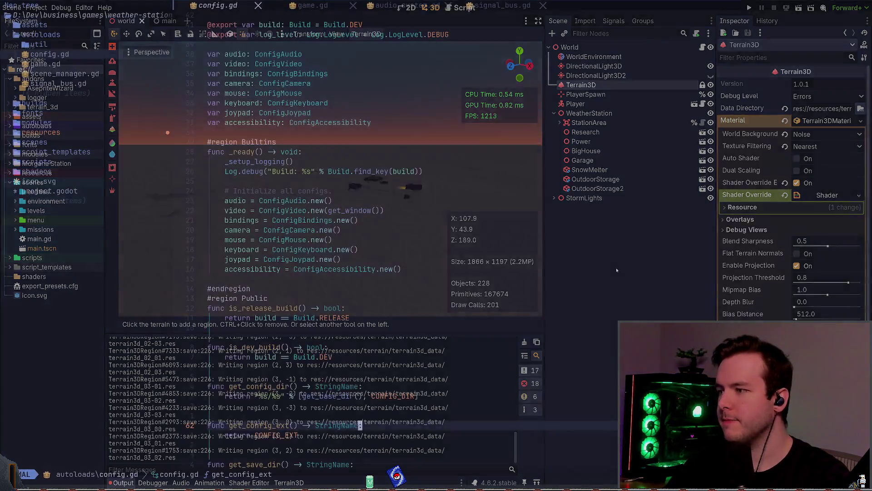
Step: In lazygit, discard all changes in the terrain3d_data folder, quit, and return to Godot
{"action": "key", "text": "space"}
{"action": "key", "text": "g"}
{"action": "key", "text": "g"}
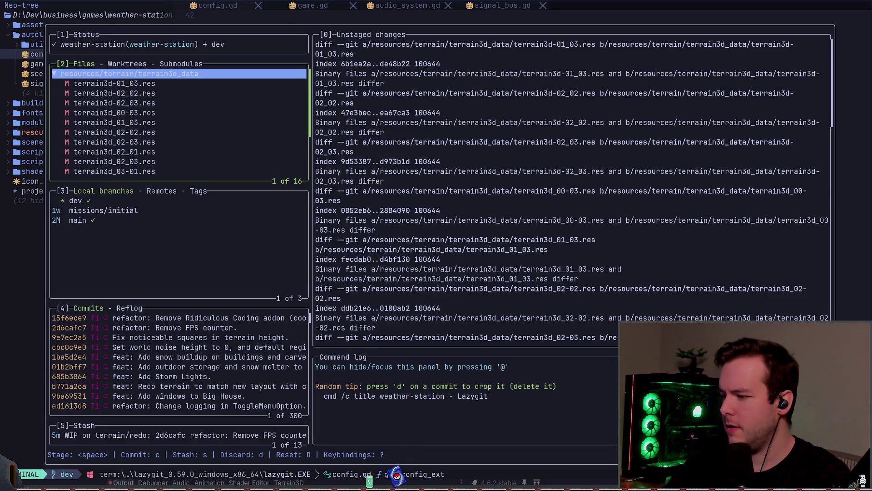
{"action": "key", "text": "d"}
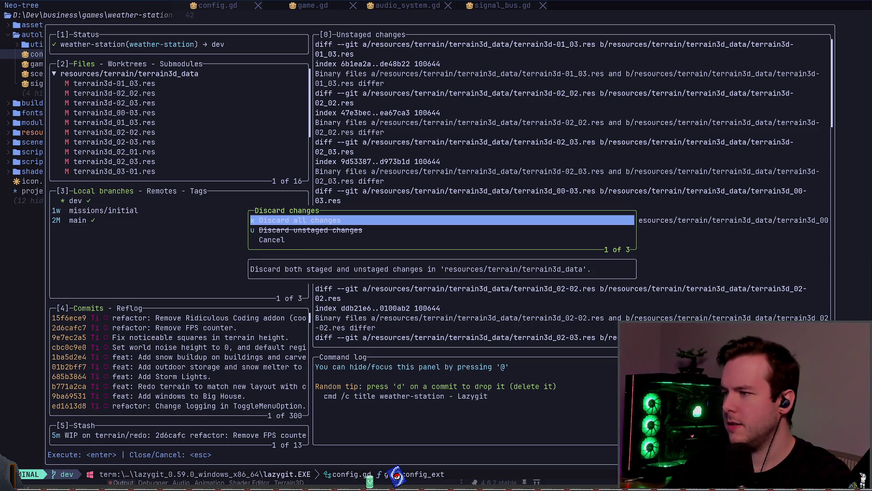
{"action": "key", "text": "Return"}
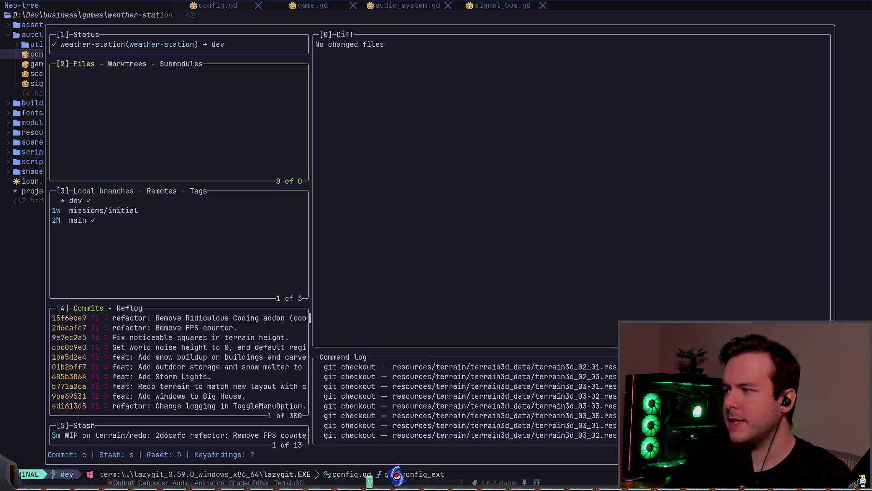
{"action": "key", "text": "q"}
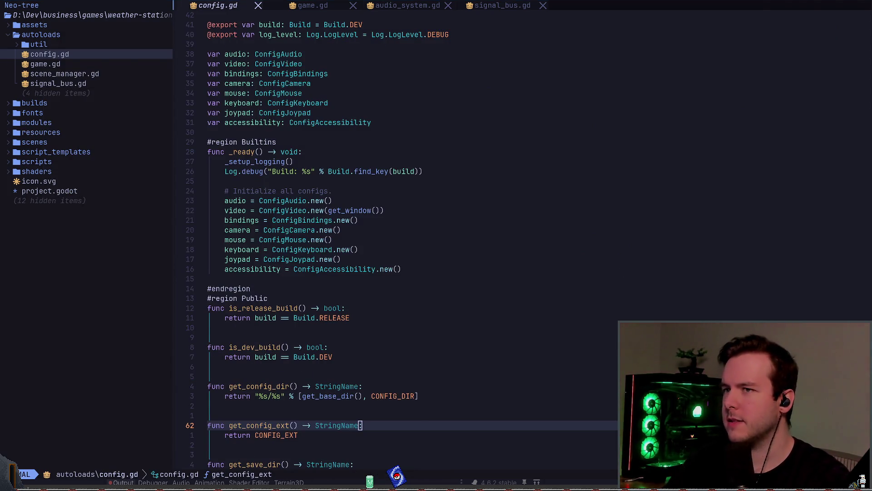
{"action": "key", "text": "alt+Tab"}
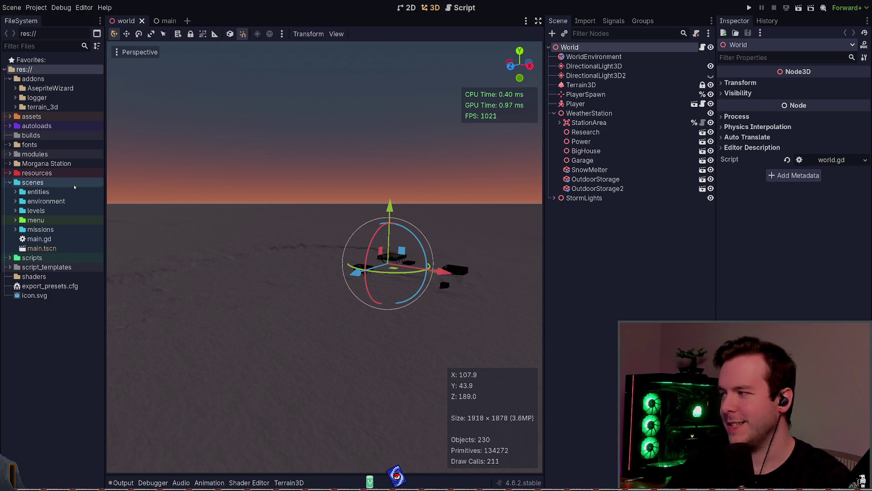
Step: Expand and collapse StormLights and StationArea, then orbit the camera over the terrain
{"action": "left_click", "coordinate": [594, 222]}
{"action": "left_click", "coordinate": [554, 198]}
{"action": "left_click", "coordinate": [554, 198]}
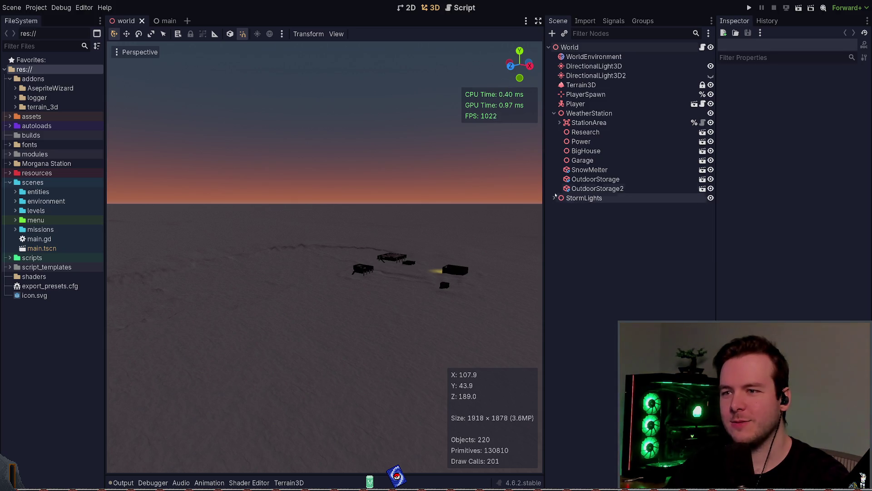
{"action": "left_click", "coordinate": [559, 123]}
{"action": "left_click", "coordinate": [559, 123]}
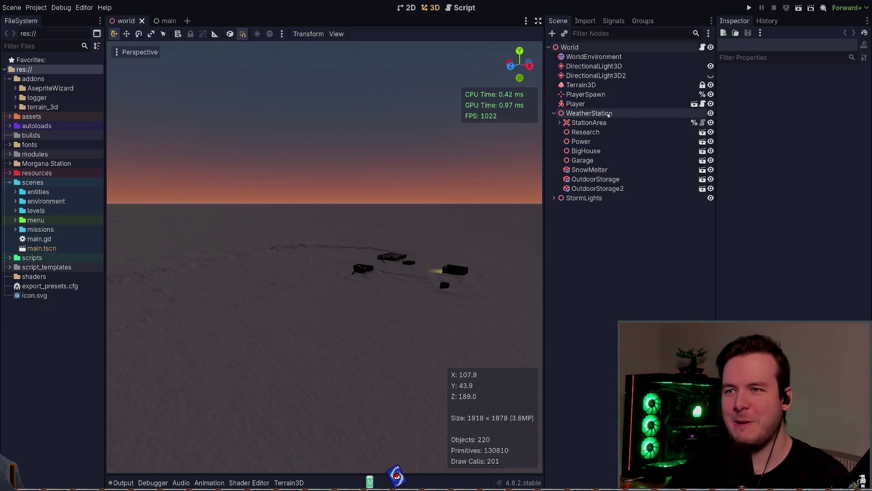
{"action": "left_click_drag", "start_coordinate": [465, 168], "coordinate": [468, 202]}
{"action": "left_click_drag", "start_coordinate": [372, 345], "coordinate": [372, 309]}
Step: Check the Output log, select World and Terrain3D, and re-save the world scene
{"action": "left_click", "coordinate": [122, 482]}
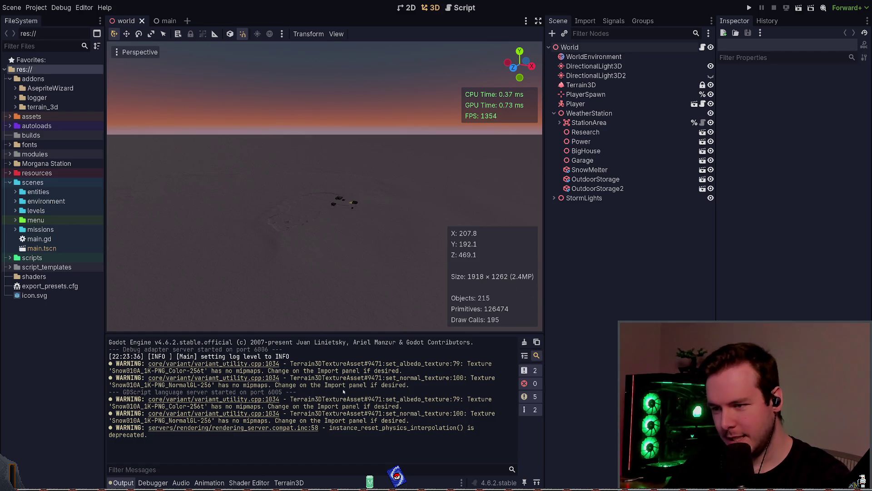
{"action": "scroll", "coordinate": [368, 231], "scroll_direction": "up", "scroll_amount": 5}
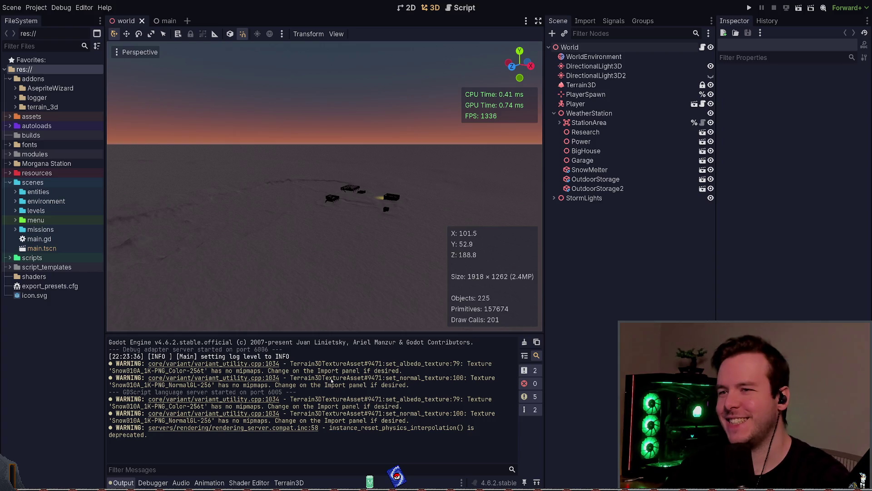
{"action": "scroll", "coordinate": [302, 259], "scroll_direction": "up", "scroll_amount": 3}
{"action": "scroll", "coordinate": [324, 186], "scroll_direction": "down", "scroll_amount": 3}
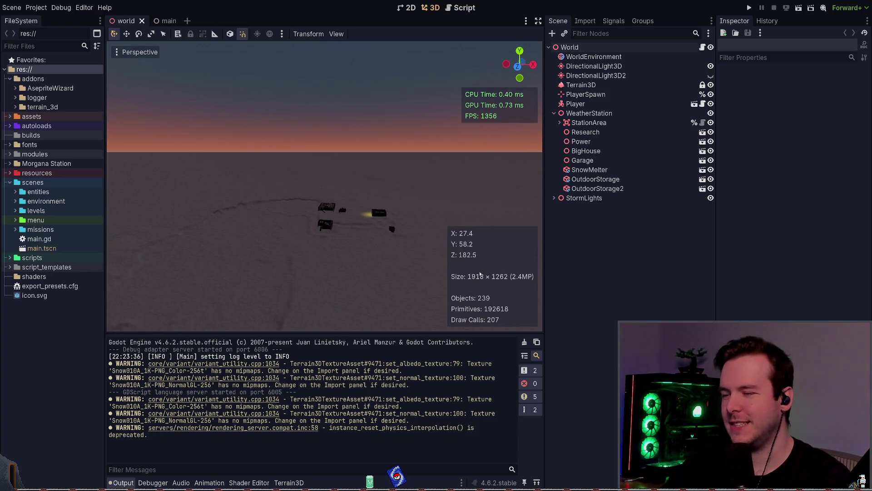
{"action": "left_click", "coordinate": [574, 47]}
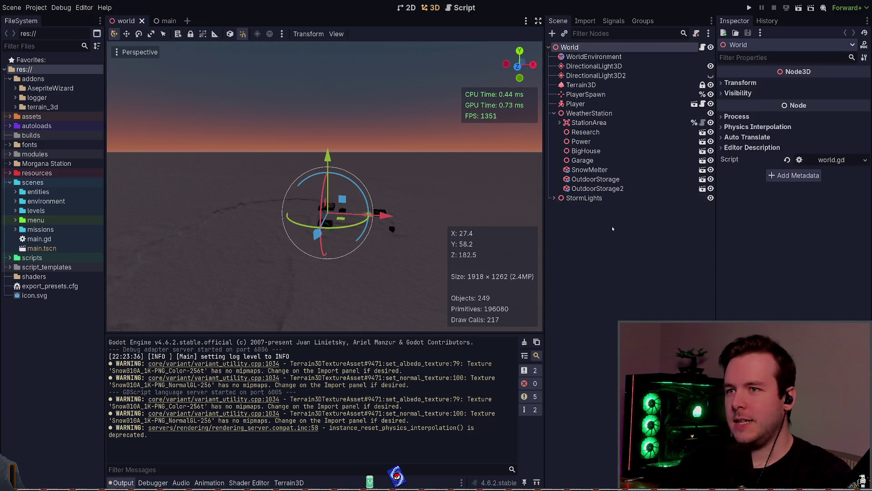
{"action": "left_click", "coordinate": [581, 85]}
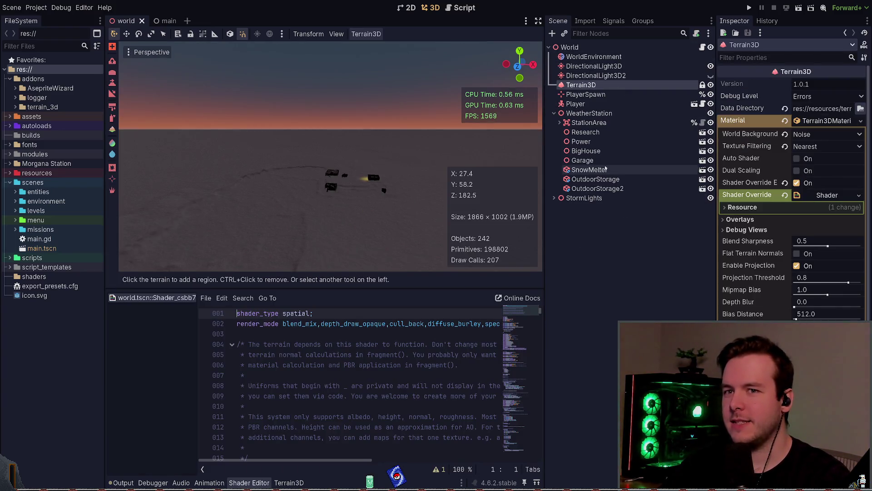
{"action": "left_click", "coordinate": [123, 483]}
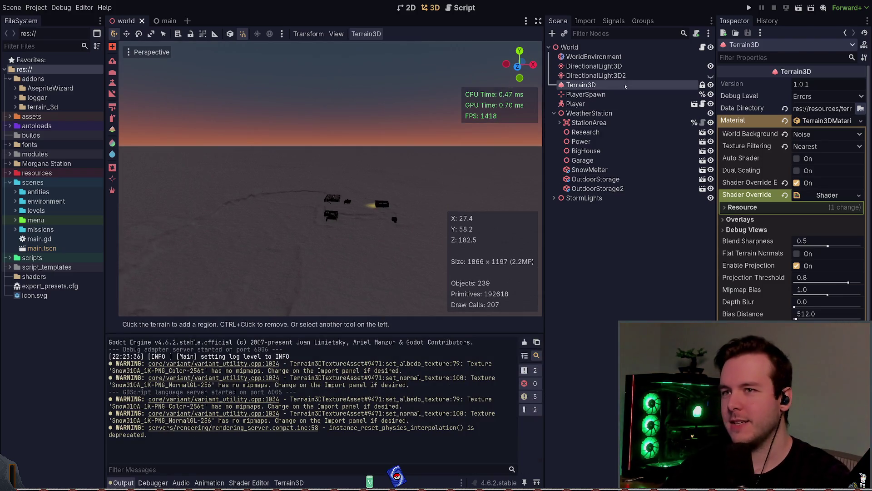
{"action": "left_click", "coordinate": [570, 47]}
{"action": "key", "text": "ctrl+s"}
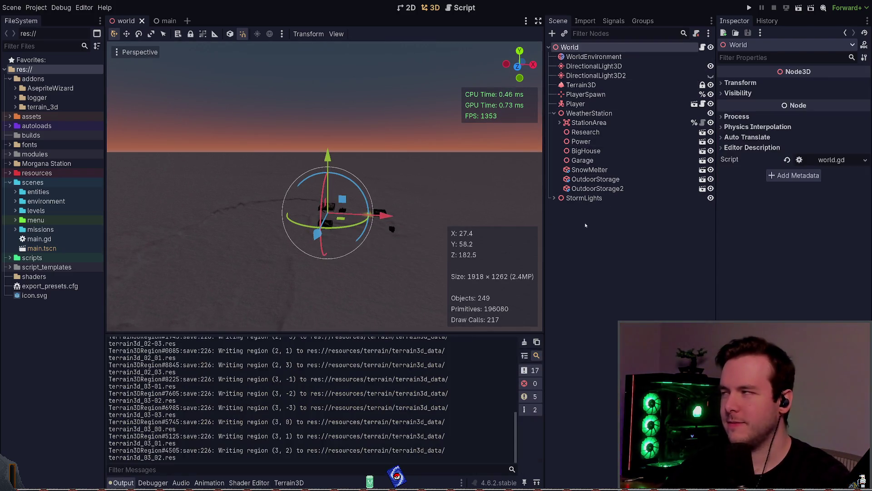
{"action": "key", "text": "alt+Tab"}
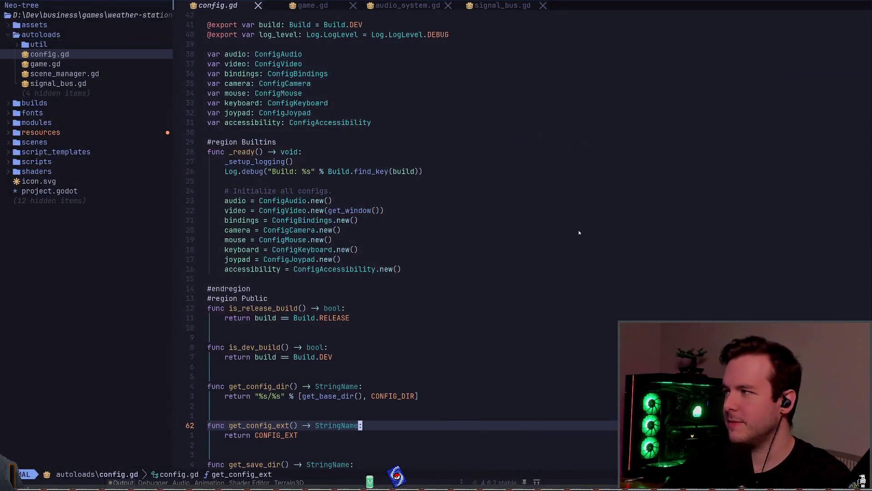
Step: In lazygit, review the changed terrain region .res diffs and stage the whole terrain3d_data folder
{"action": "key", "text": "space"}
{"action": "key", "text": "g"}
{"action": "key", "text": "g"}
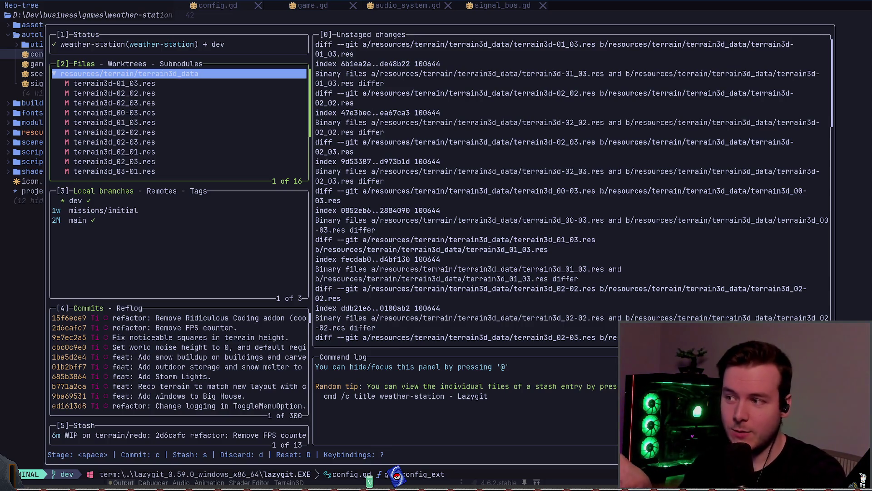
{"action": "key", "text": "j"}
{"action": "key", "text": "j"}
{"action": "key", "text": "k"}
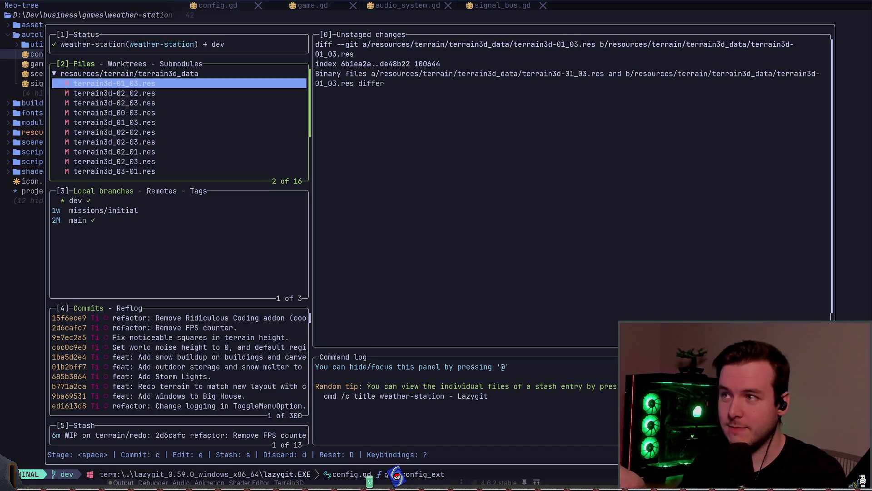
{"action": "key", "text": "j"}
{"action": "key", "text": "j"}
{"action": "key", "text": "j"}
{"action": "key", "text": "k"}
{"action": "key", "text": "k"}
{"action": "key", "text": "k"}
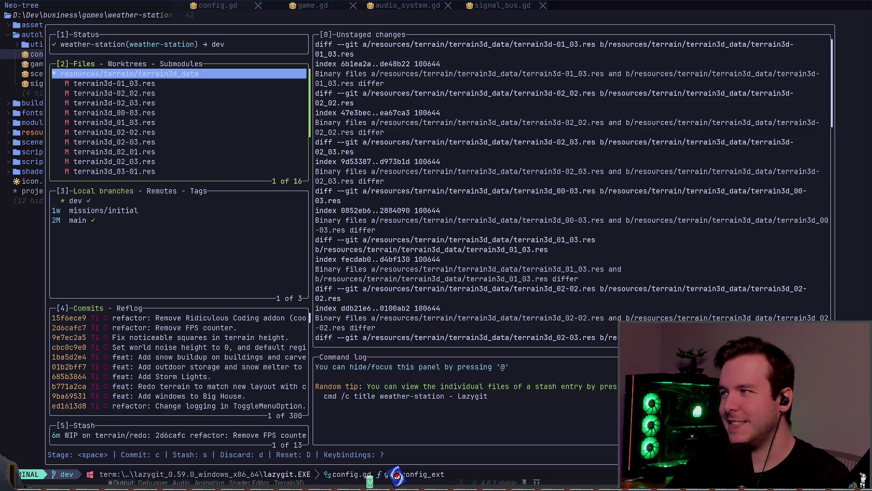
{"action": "key", "text": "space"}
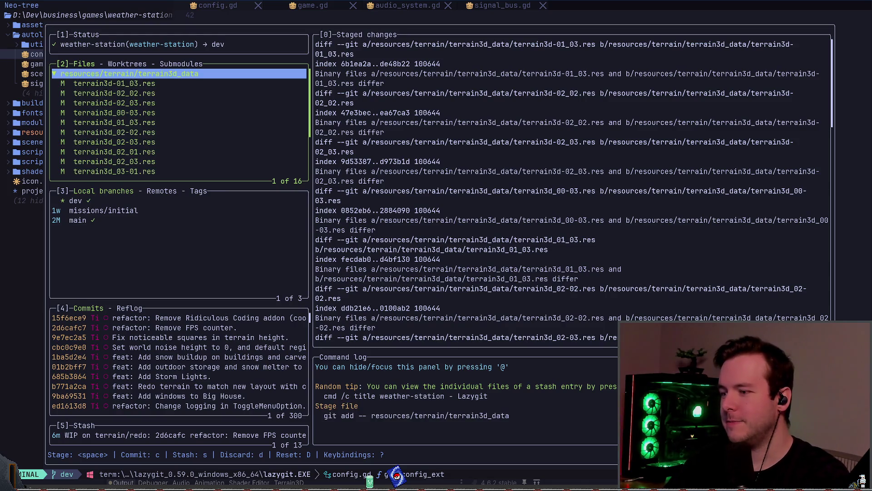
Step: Commit the staged terrain files with the summary 'Terrain wanted to update for some reason.'
{"action": "key", "text": "c"}
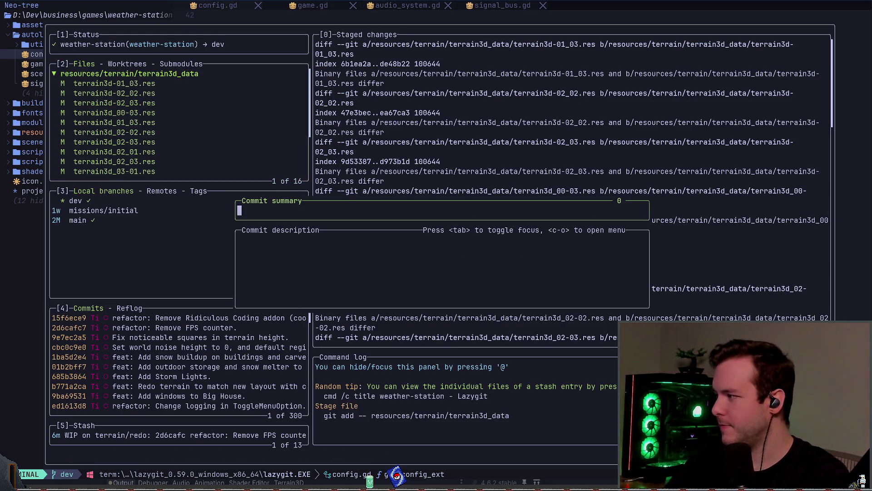
{"action": "type", "text": "Terr"}
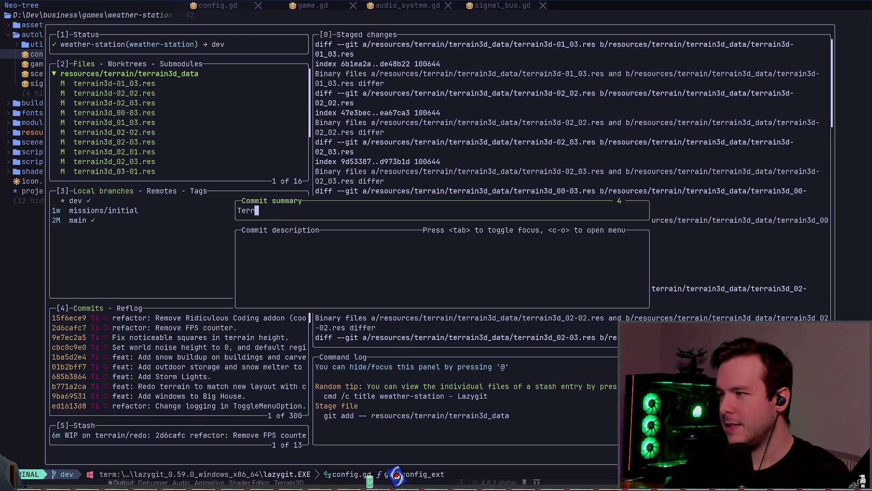
{"action": "type", "text": "ain wanted to update for some rason"}
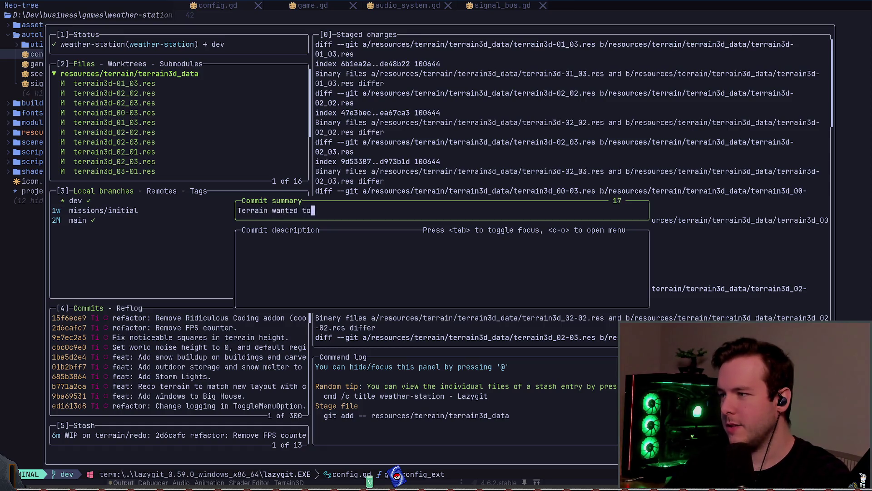
{"action": "key", "text": "BackSpace"}
{"action": "key", "text": "BackSpace"}
{"action": "key", "text": "BackSpace"}
{"action": "type", "text": "eason."}
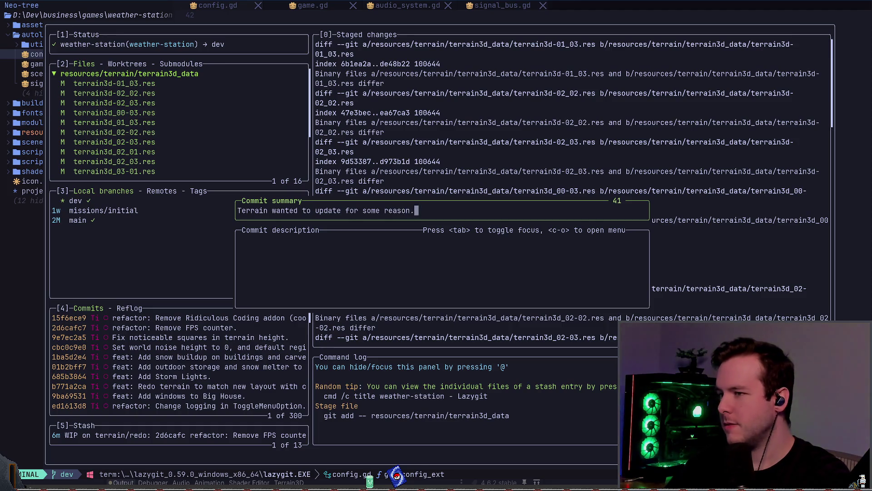
{"action": "key", "text": "Return"}
Step: Push the dev branch to the remote and return to the Godot editor
{"action": "key", "text": "q"}
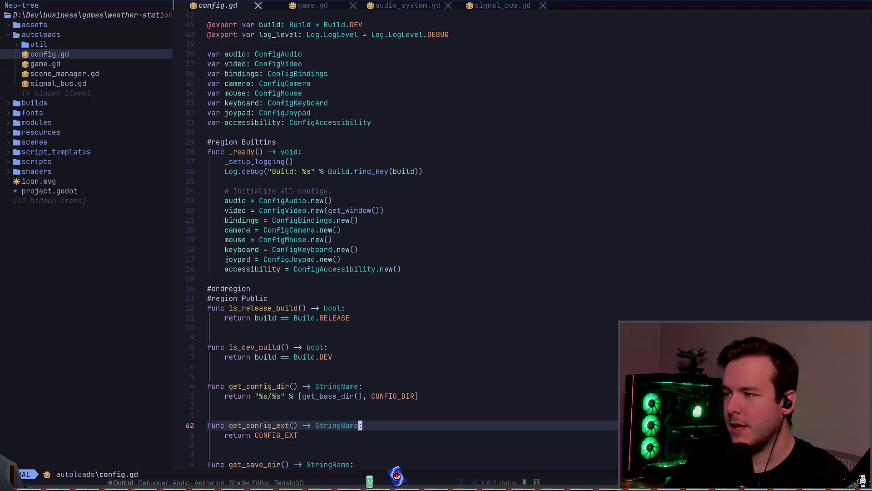
{"action": "key", "text": "space"}
{"action": "key", "text": "g"}
{"action": "key", "text": "g"}
{"action": "key", "text": "shift+p"}
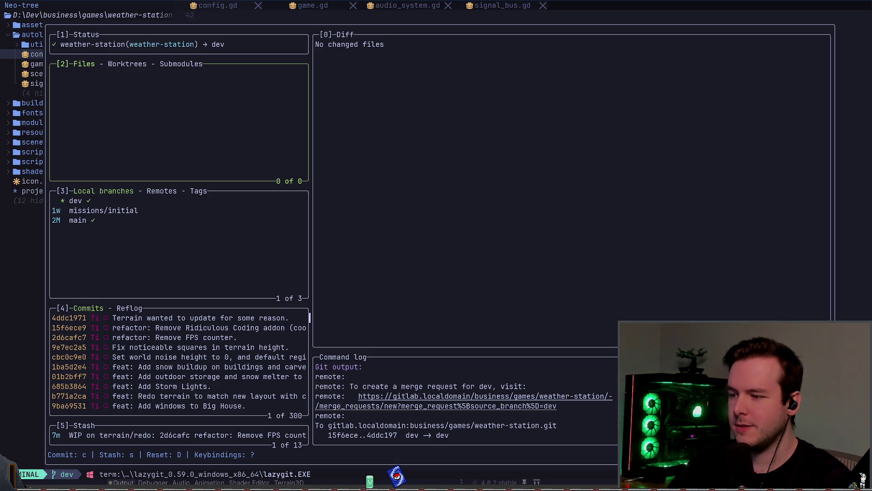
{"action": "key", "text": "q"}
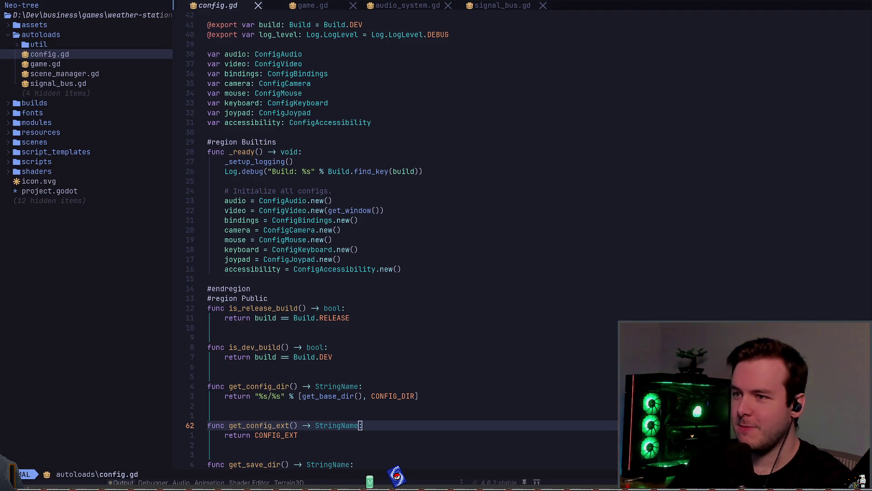
{"action": "key", "text": "alt+Tab"}
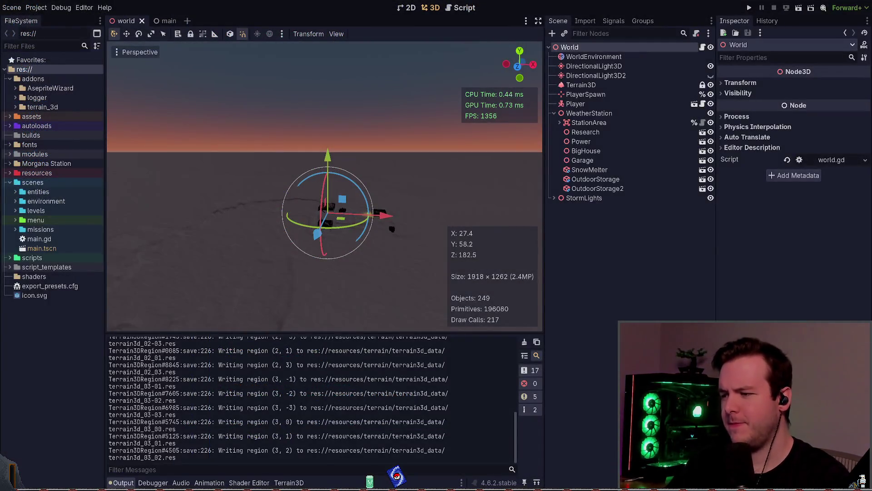
Step: Save the world scene, then select Terrain3D and check its shader override in the Inspector
{"action": "key", "text": "ctrl+s"}
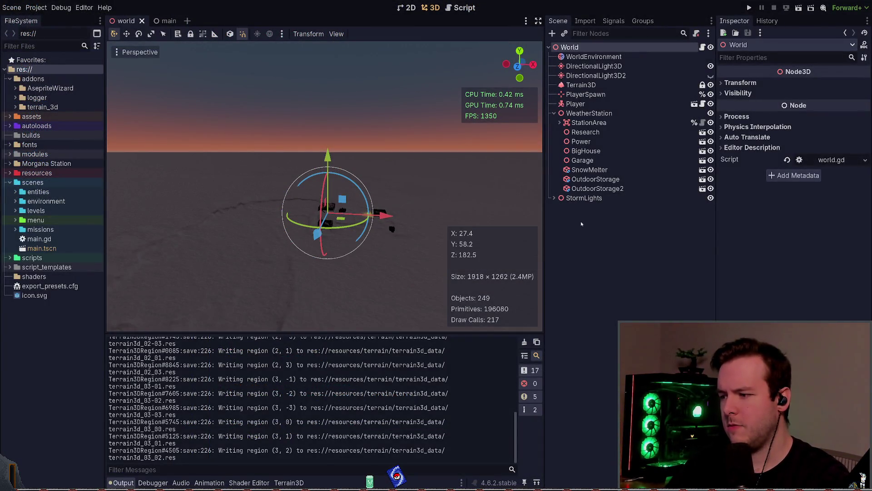
{"action": "scroll", "coordinate": [283, 393], "scroll_direction": "up", "scroll_amount": 15}
{"action": "scroll", "coordinate": [282, 394], "scroll_direction": "down", "scroll_amount": 15}
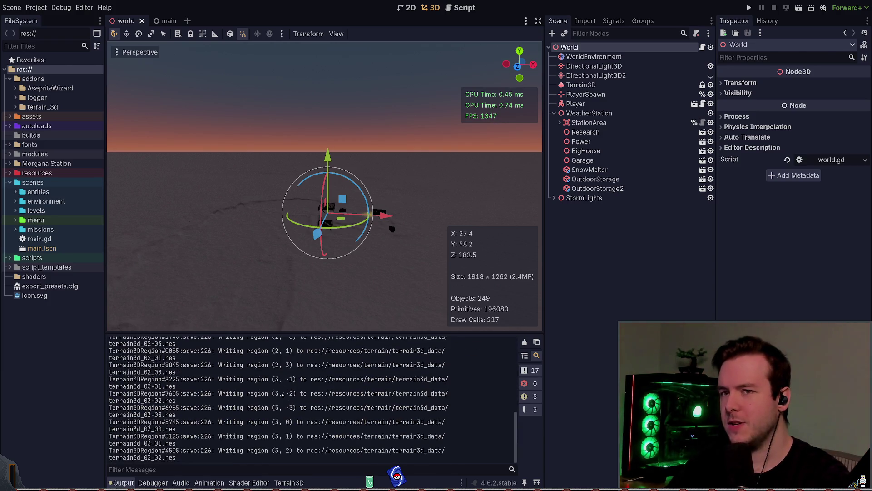
{"action": "left_click", "coordinate": [581, 85]}
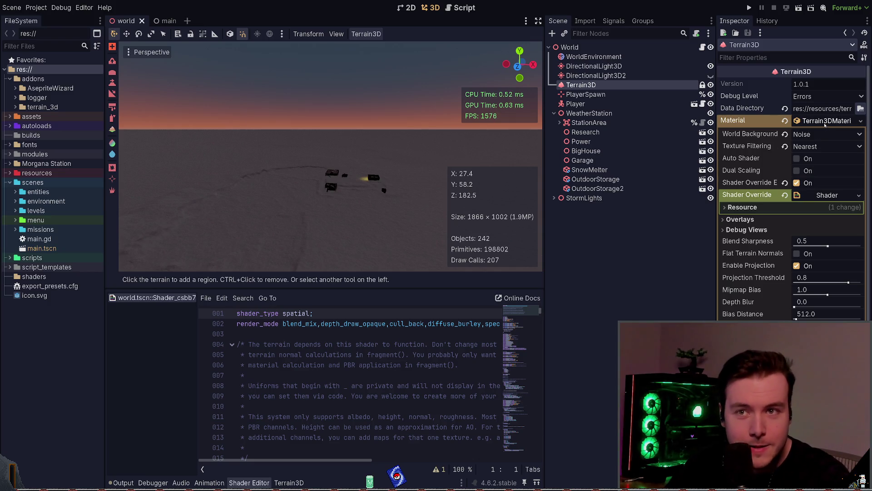
{"action": "left_click", "coordinate": [725, 206]}
{"action": "left_click", "coordinate": [725, 207]}
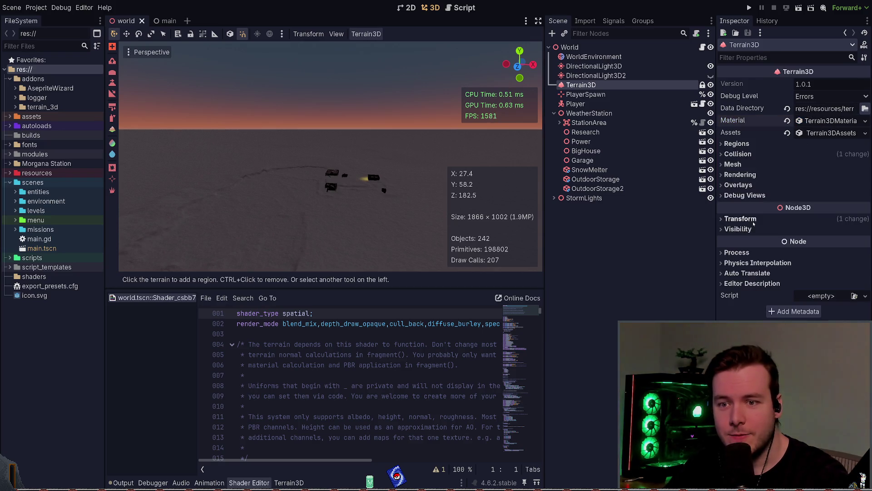
Step: Inspect the Terrain3D Assets Mesh List, deselect the node, and save the scene again
{"action": "left_click", "coordinate": [822, 133]}
{"action": "left_click", "coordinate": [821, 146]}
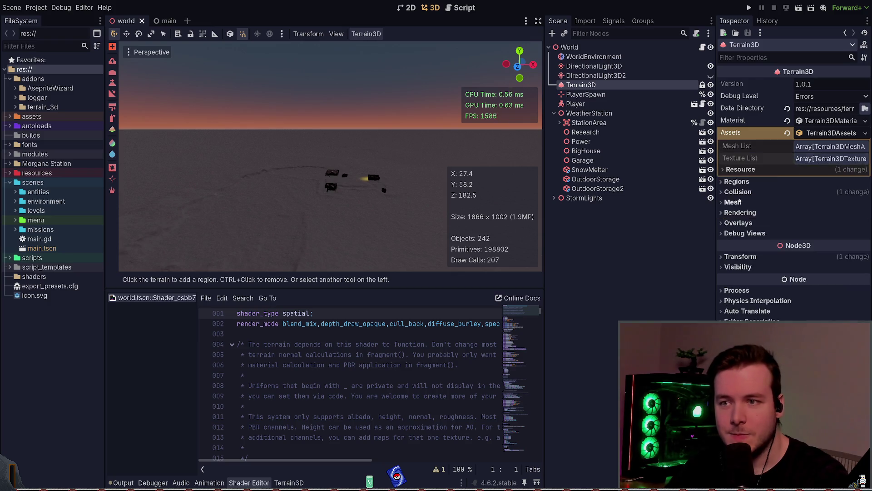
{"action": "left_click", "coordinate": [610, 264]}
{"action": "key", "text": "ctrl+s"}
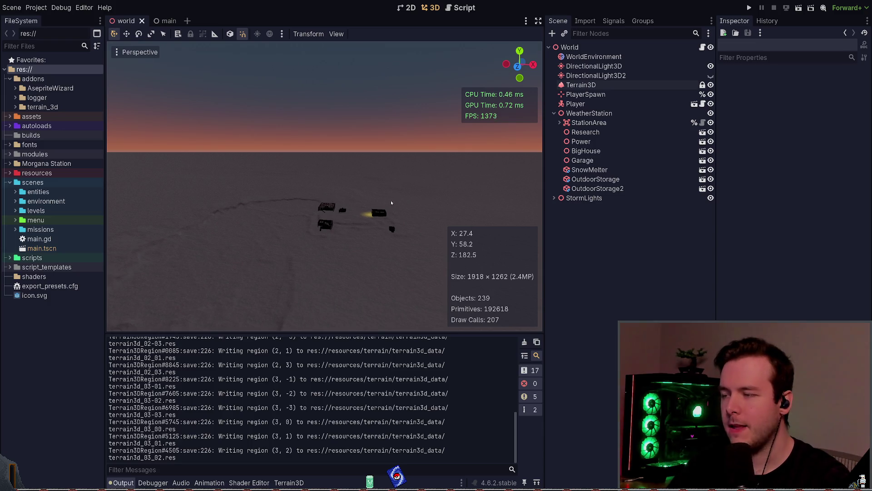
Step: Collapse the WeatherStation node, orbit down over the station buildings, and switch to Obsidian's daily log
{"action": "scroll", "coordinate": [391, 203], "scroll_direction": "up", "scroll_amount": 3}
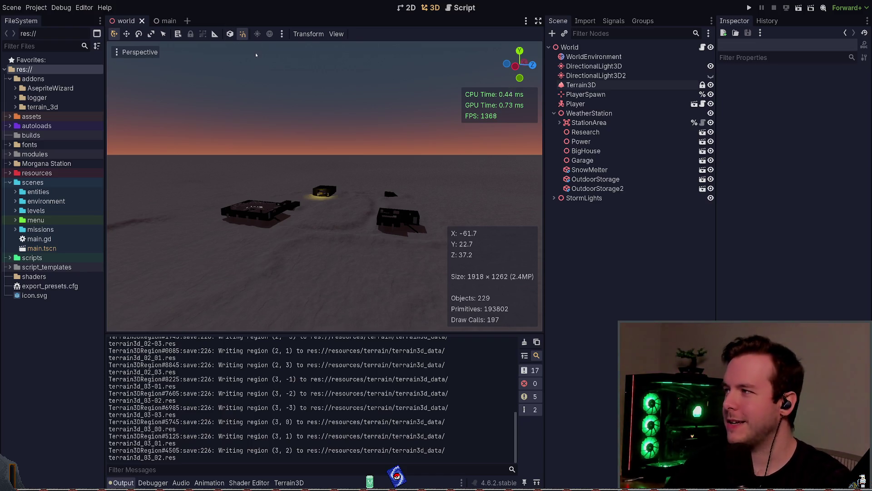
{"action": "left_click", "coordinate": [560, 122]}
{"action": "left_click", "coordinate": [553, 113]}
{"action": "left_click", "coordinate": [554, 114]}
{"action": "left_click", "coordinate": [554, 113]}
{"action": "left_click", "coordinate": [553, 113]}
{"action": "left_click", "coordinate": [554, 113]}
{"action": "left_click_drag", "start_coordinate": [451, 189], "coordinate": [417, 187]}
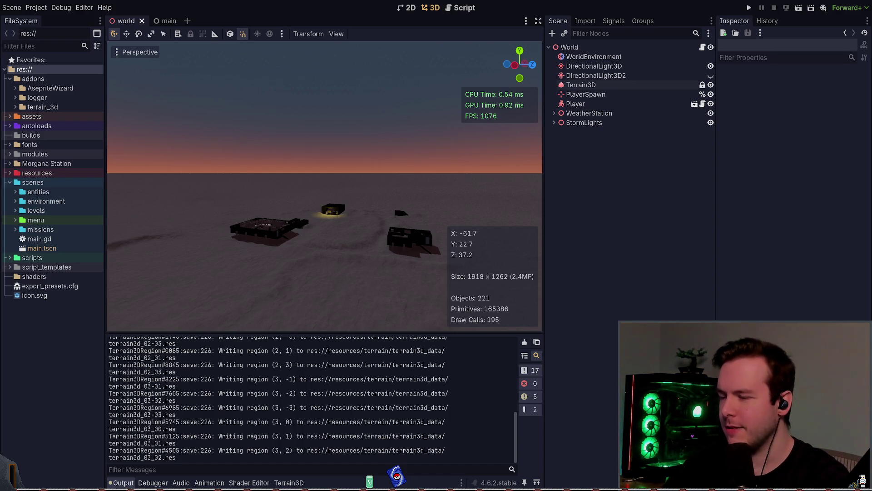
{"action": "key", "text": "alt+Tab"}
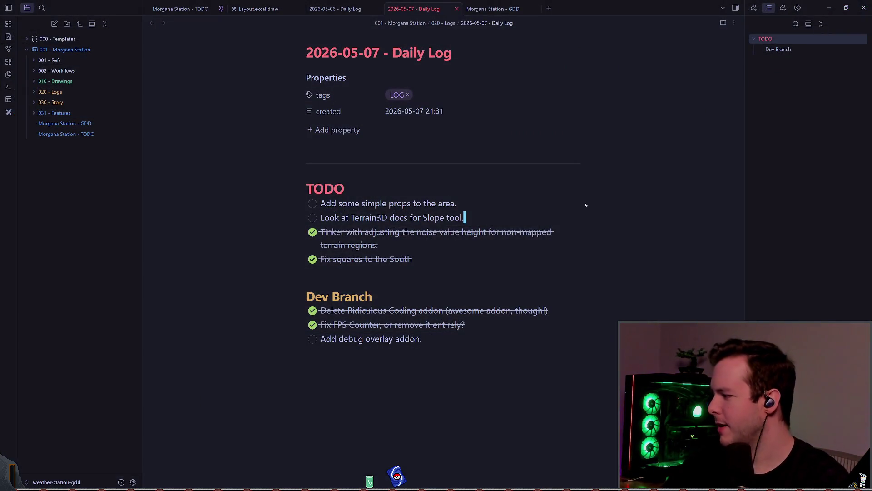
{"action": "left_click_drag", "start_coordinate": [429, 338], "coordinate": [321, 339]}
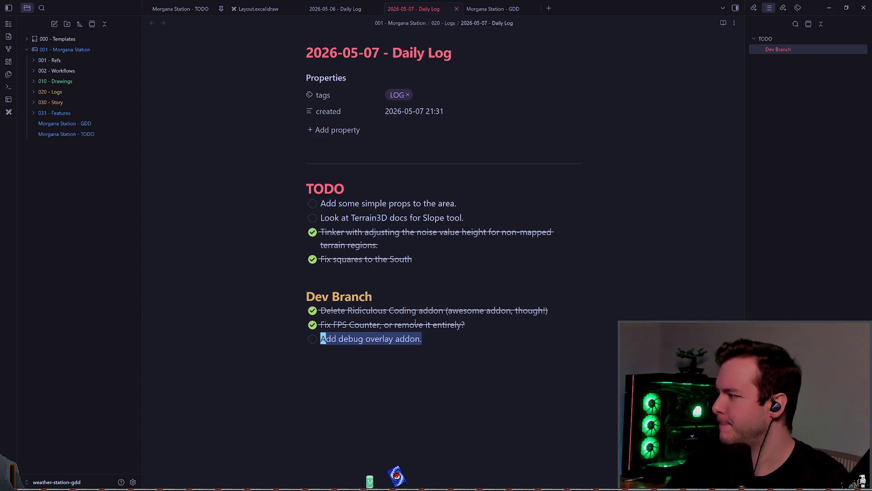
{"action": "key", "text": "Left"}
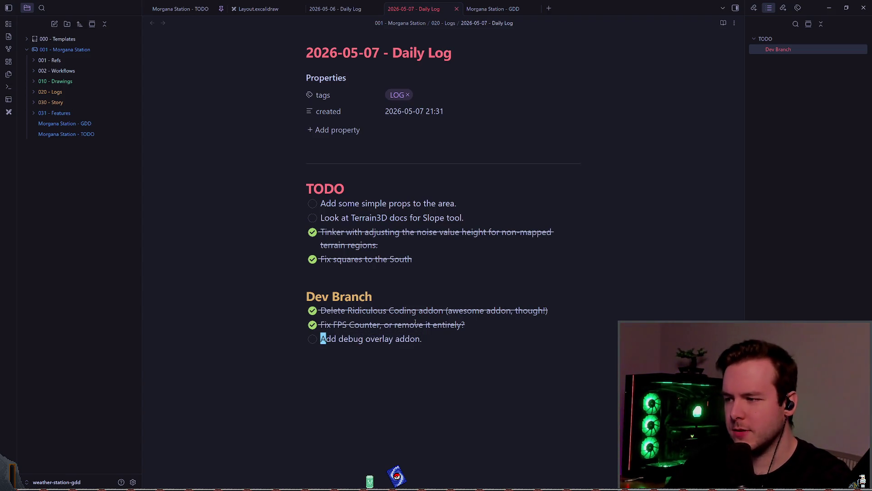
{"action": "key", "text": "Up"}
{"action": "key", "text": "Up"}
{"action": "key", "text": "Up"}
{"action": "key", "text": "Down"}
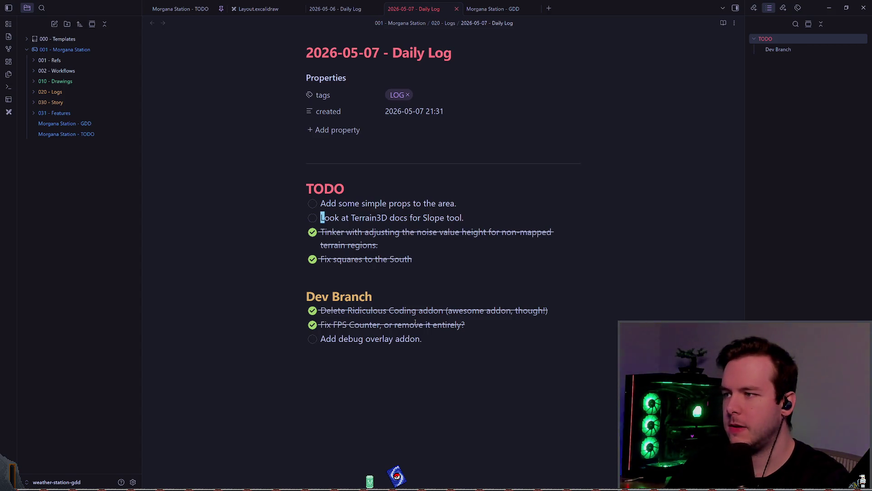
{"action": "key", "text": "Up"}
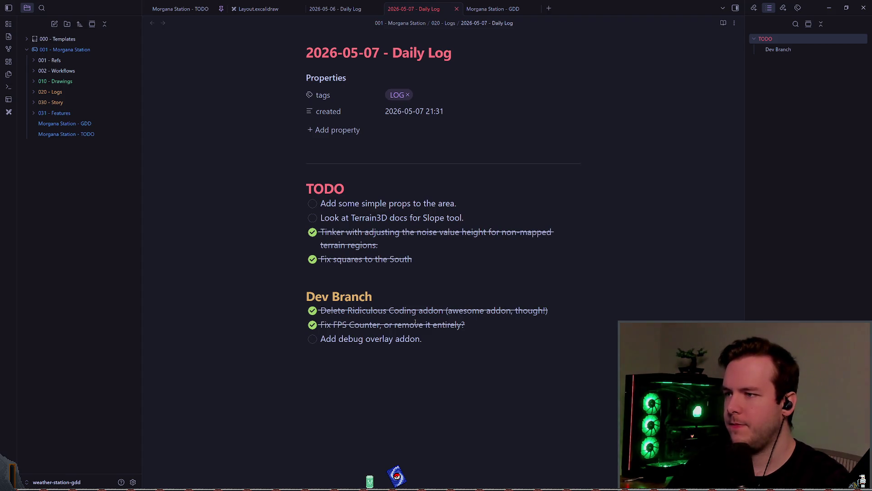
{"action": "key", "text": "alt+Tab"}
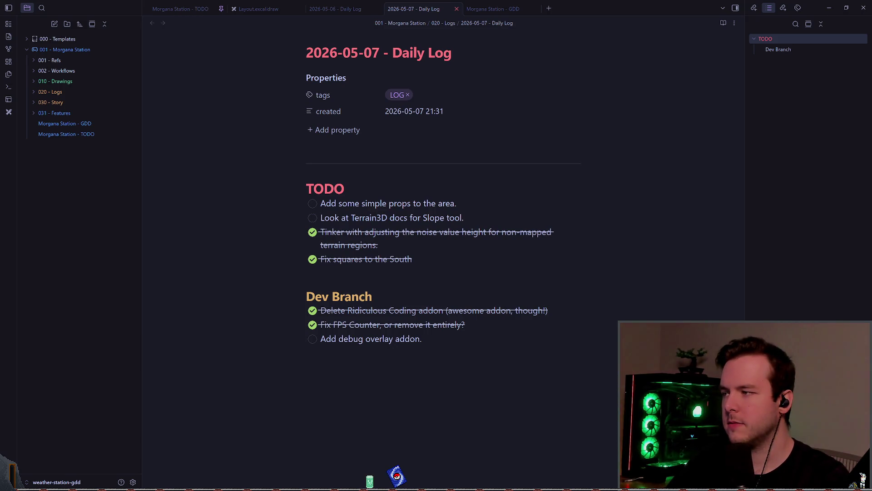
{"action": "key", "text": "alt+Tab"}
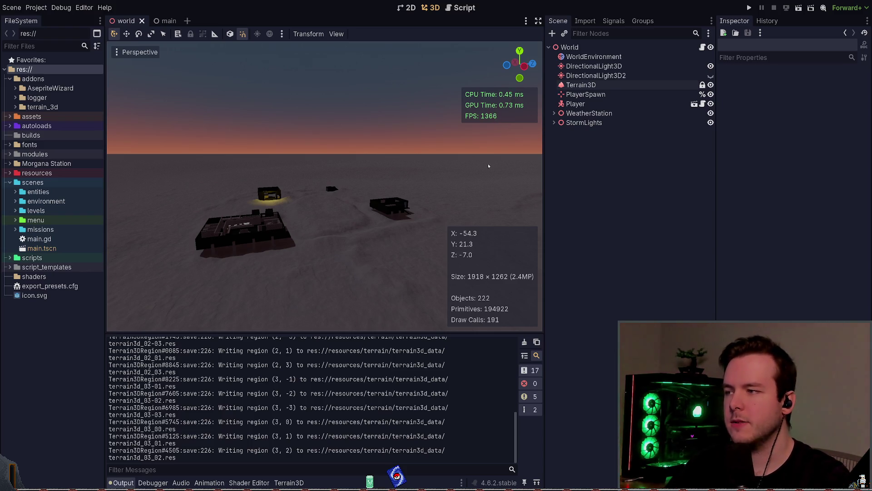
{"action": "key", "text": "alt+Tab"}
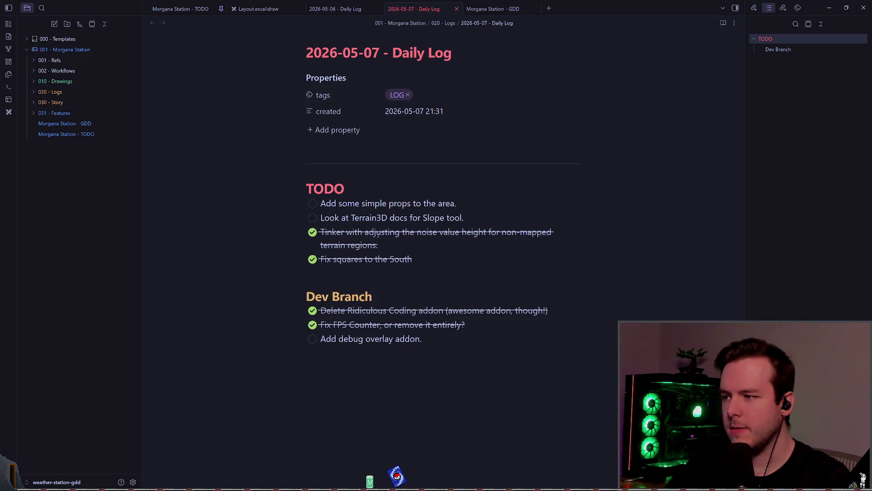
{"action": "scroll", "coordinate": [500, 218], "scroll_direction": "down", "scroll_amount": 1}
{"action": "left_click", "coordinate": [677, 227]}
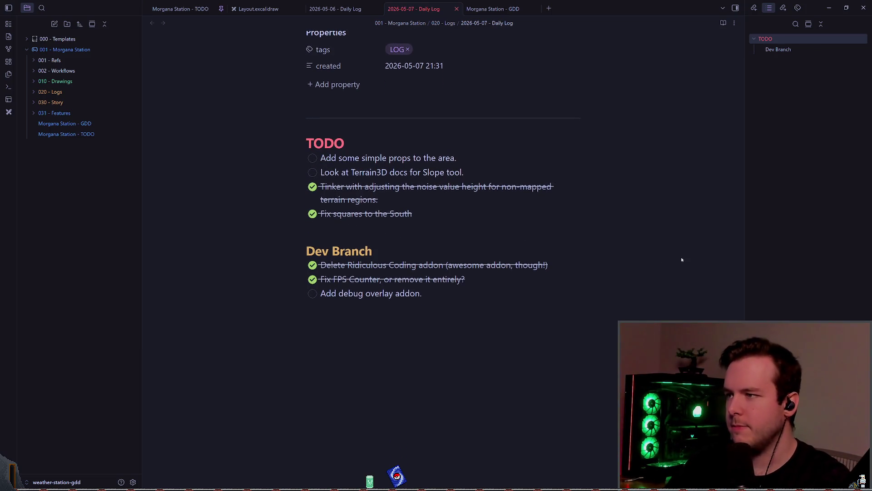
{"action": "key", "text": "Up"}
{"action": "key", "text": "Up"}
{"action": "key", "text": "Up"}
{"action": "key", "text": "Down"}
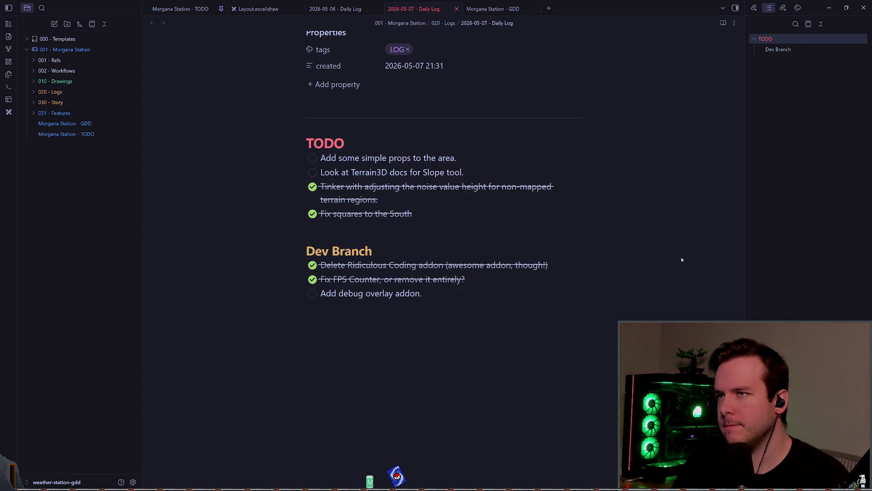
{"action": "key", "text": "ctrl+Tab"}
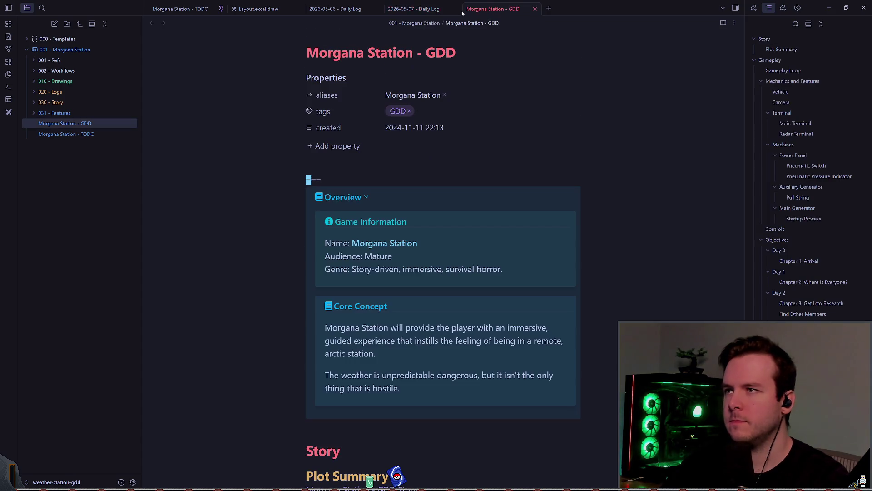
{"action": "key", "text": "ctrl+shift+Tab"}
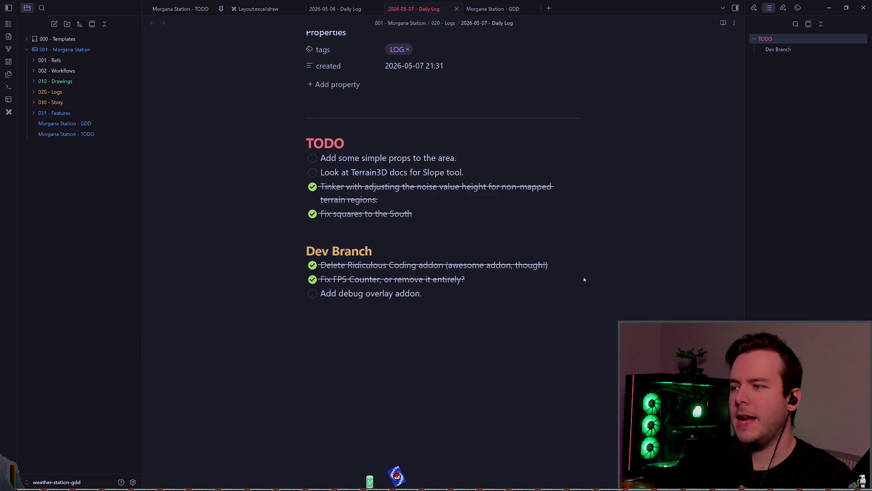
{"action": "key", "text": "Up"}
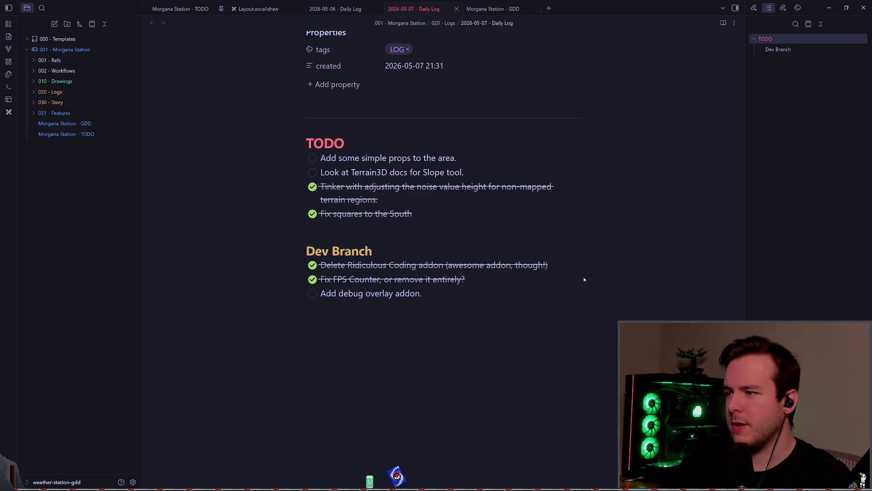